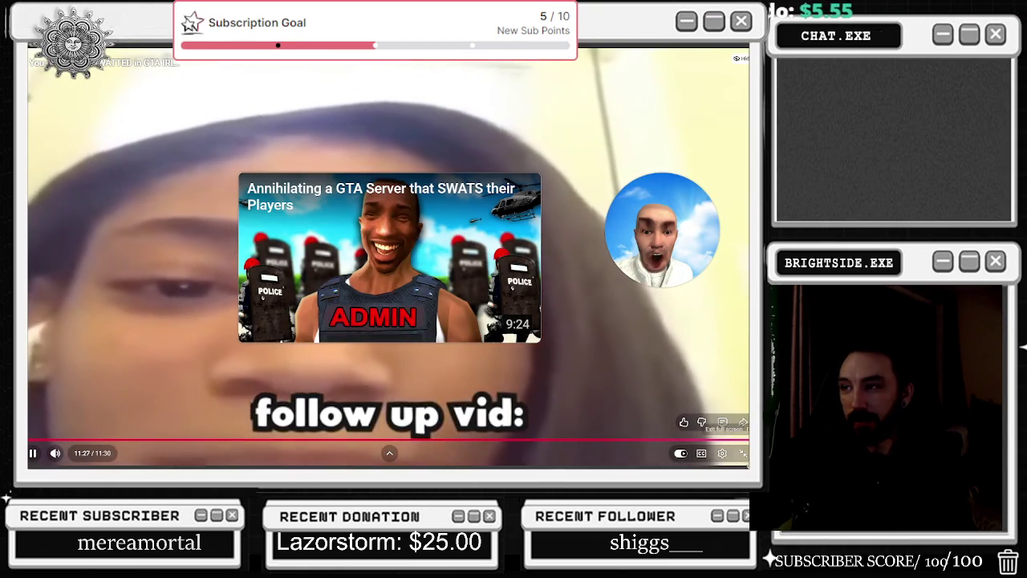
# Exit the fullscreen YouTube video and minimise Edge to bring Unreal Engine back
pyautogui.click(743, 454)
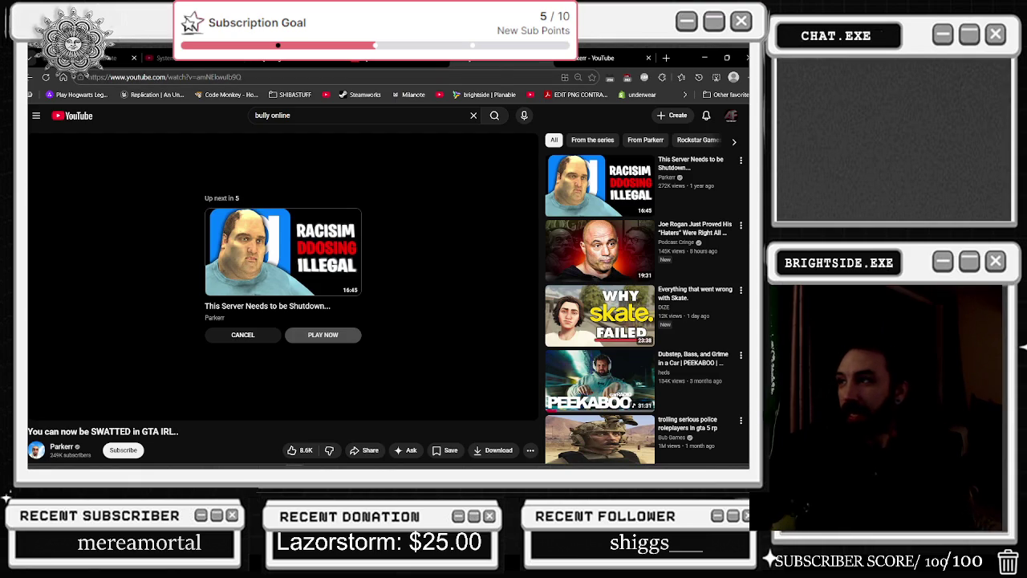
pyautogui.click(549, 63)
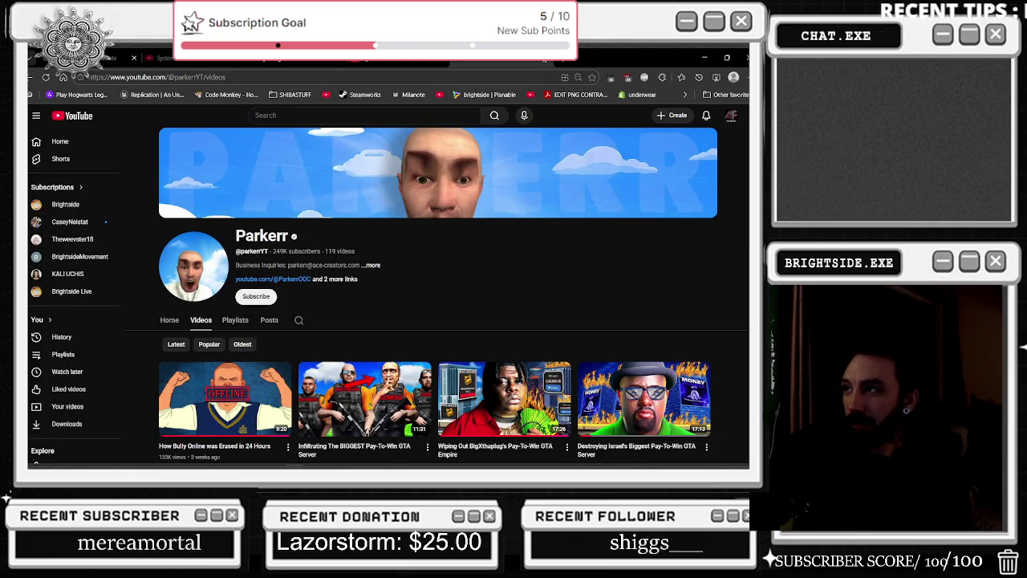
pyautogui.click(382, 61)
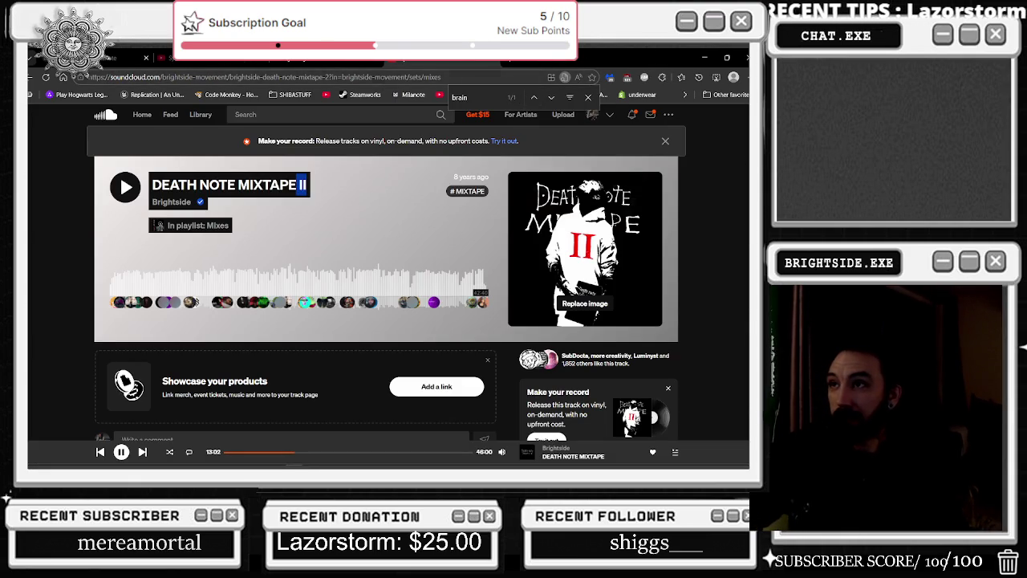
pyautogui.click(705, 58)
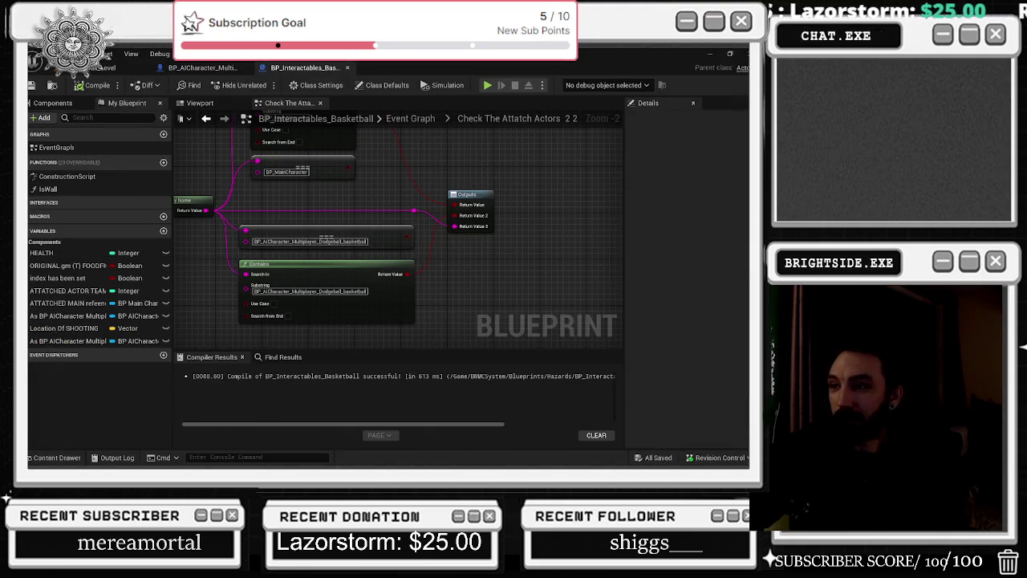
# Return to the level viewport and Save All changed assets
pyautogui.click(202, 68)
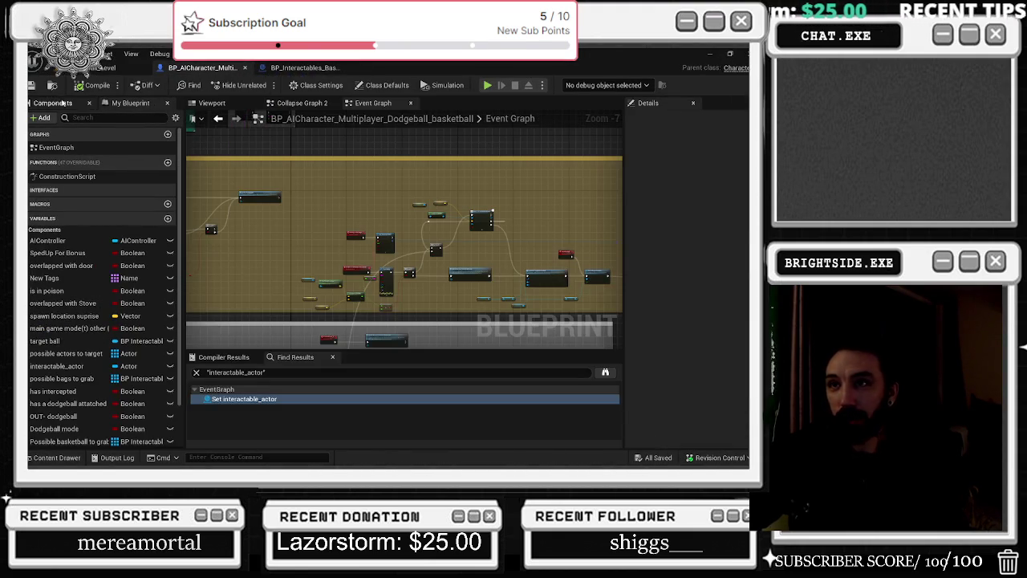
pyautogui.click(102, 67)
pyautogui.click(32, 84)
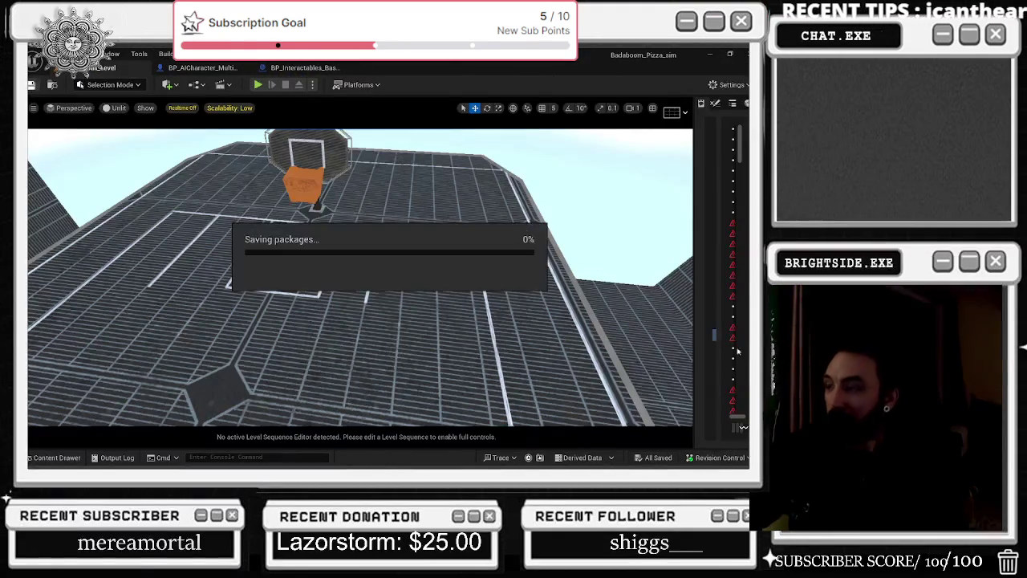
# Start a Play-In-Editor test of the basketball level with a Client 1 window
pyautogui.moveTo(384, 238)
pyautogui.mouseDown()
pyautogui.moveTo(384, 181)
pyautogui.moveTo(382, 235)
pyautogui.moveTo(277, 113)
pyautogui.mouseUp()
pyautogui.click(258, 85)
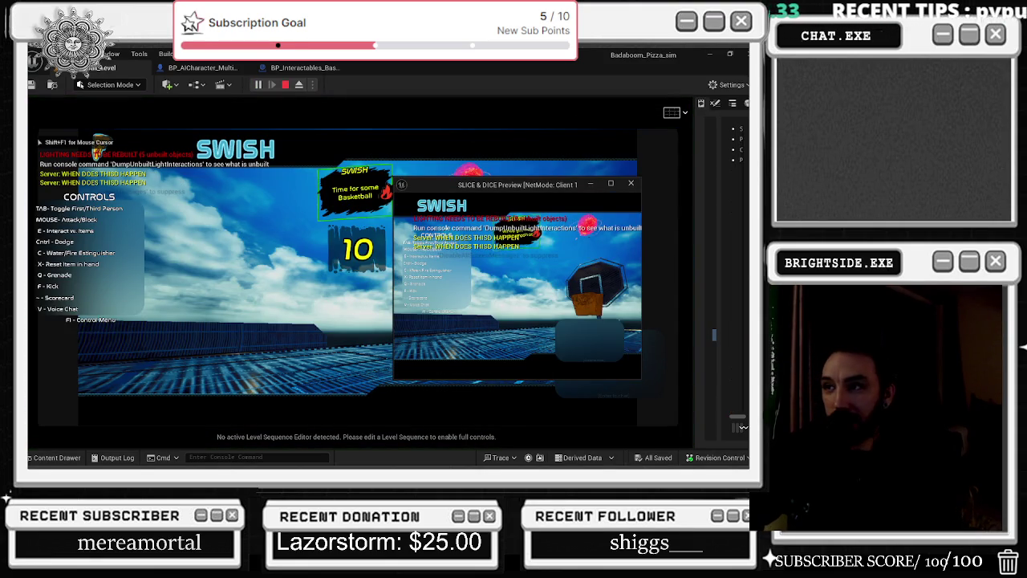
pyautogui.hotkey('alt', 'Tab')
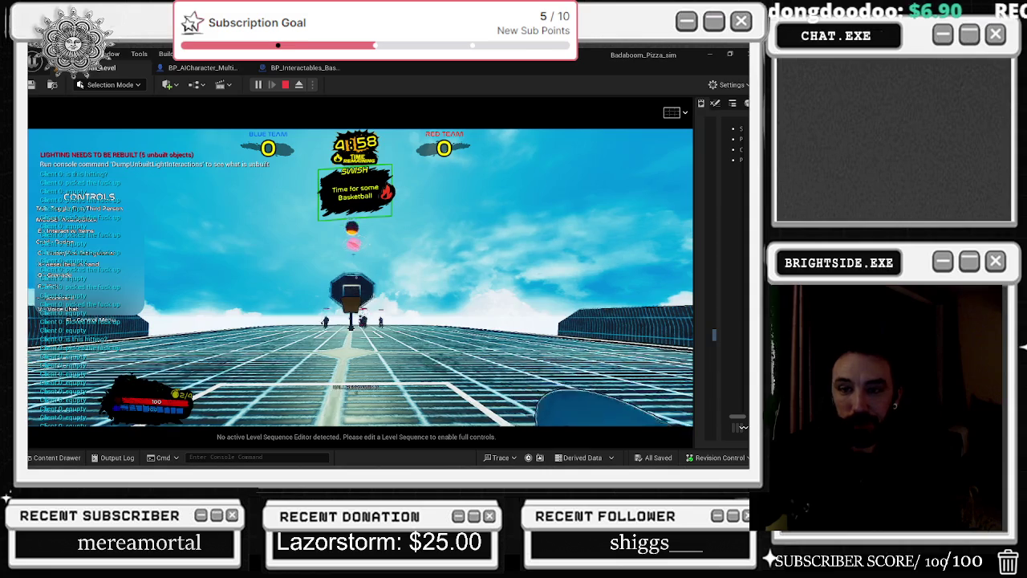
pyautogui.hotkey('shift', 'F1')
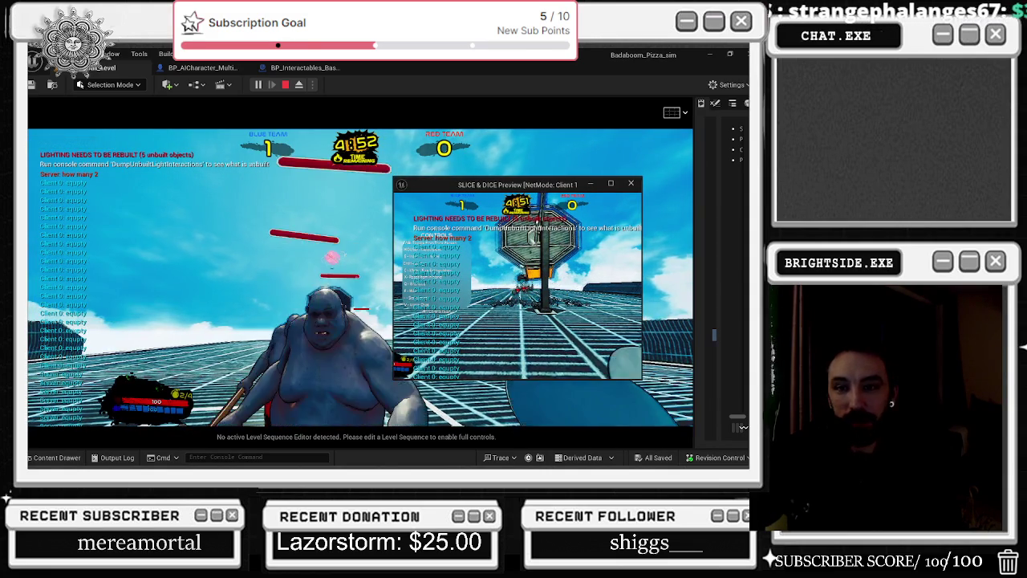
# Play the match to a 2–1 blue lead, then stop the playtest
pyautogui.click(241, 321)
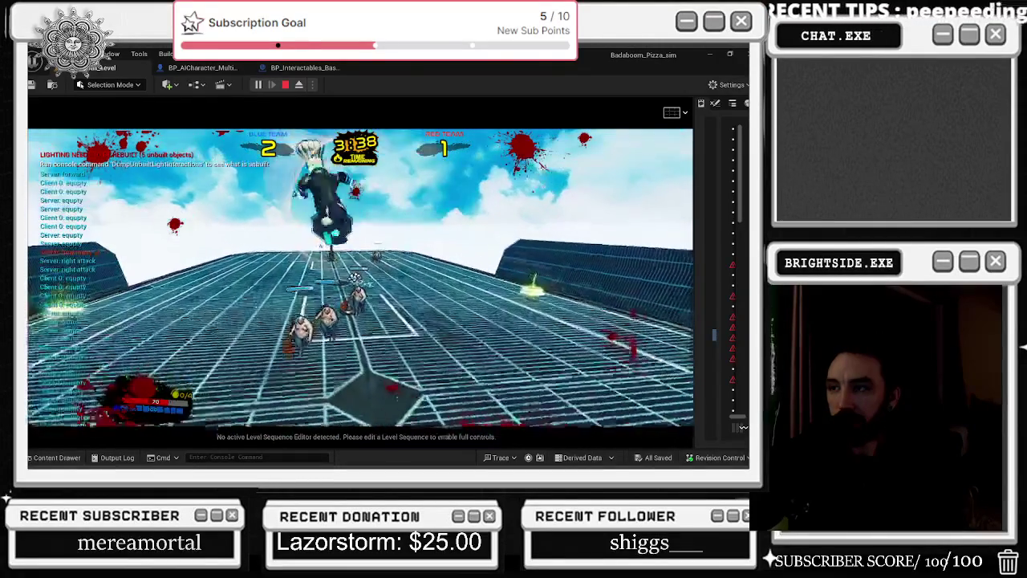
pyautogui.press('Escape')
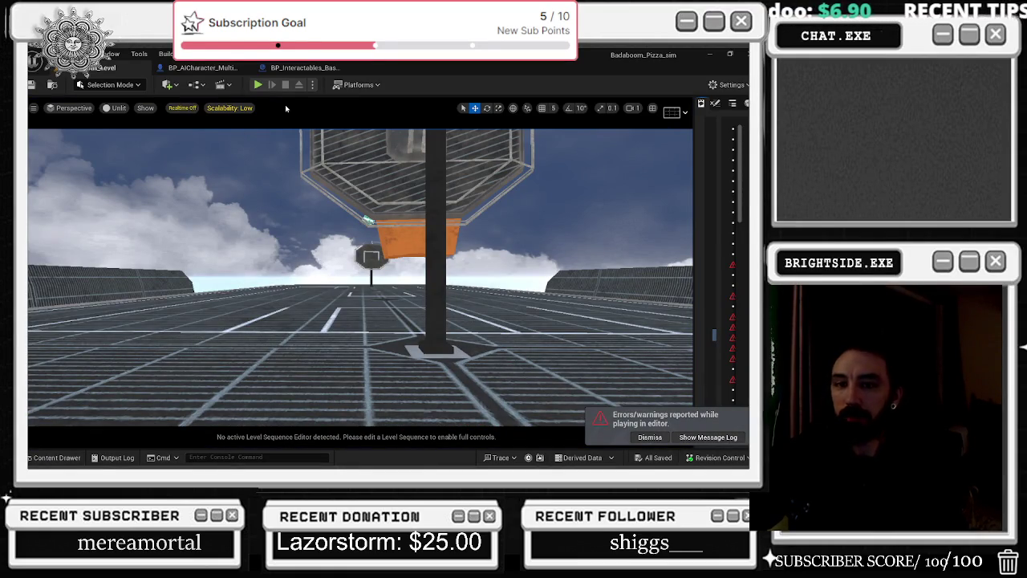
pyautogui.click(321, 67)
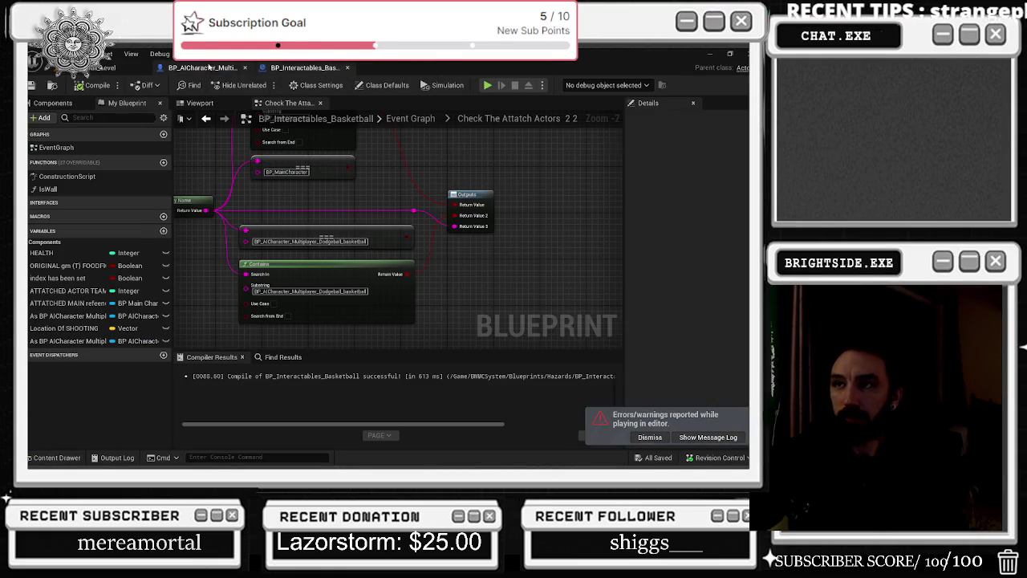
pyautogui.click(202, 67)
pyautogui.scroll(3, 397, 243)
pyautogui.click(371, 237)
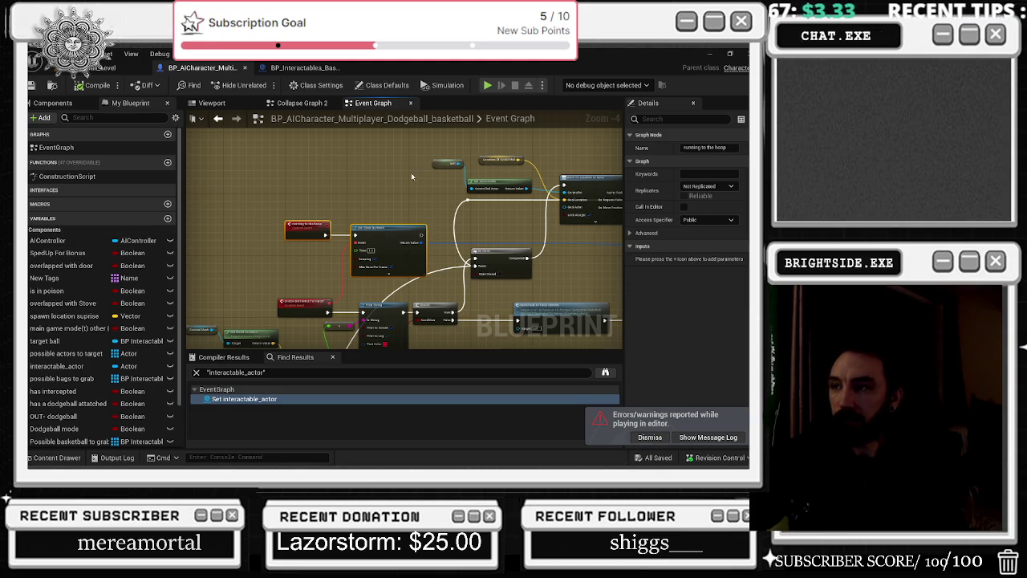
pyautogui.moveTo(362, 189); pyautogui.dragTo(310, 211)
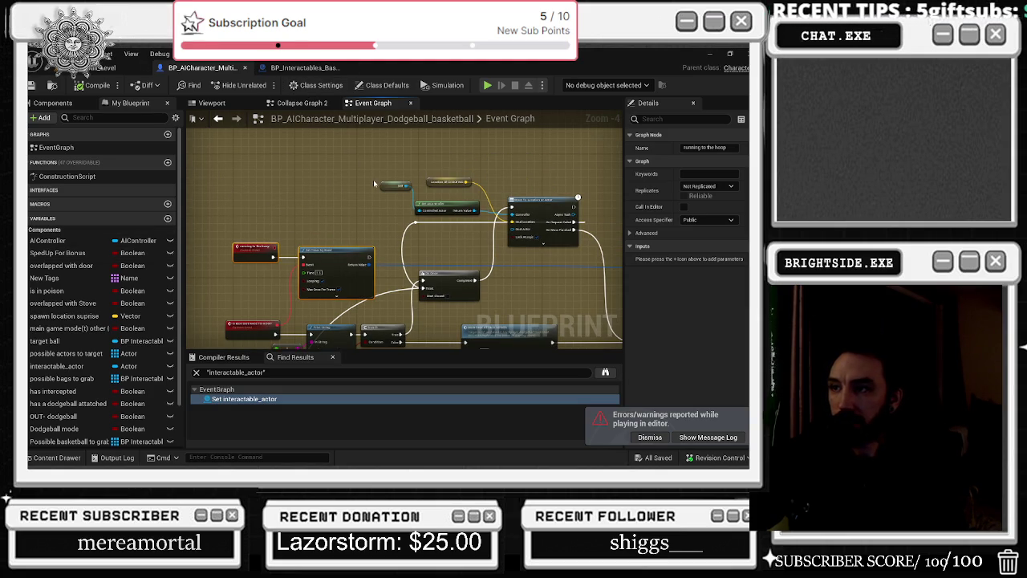
pyautogui.click(304, 67)
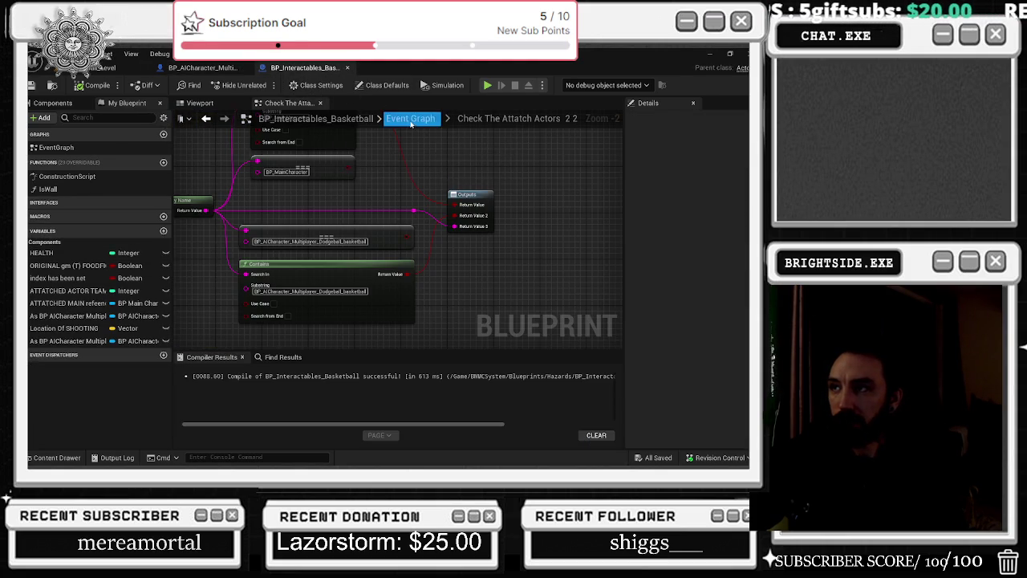
pyautogui.scroll(-5, 354, 165)
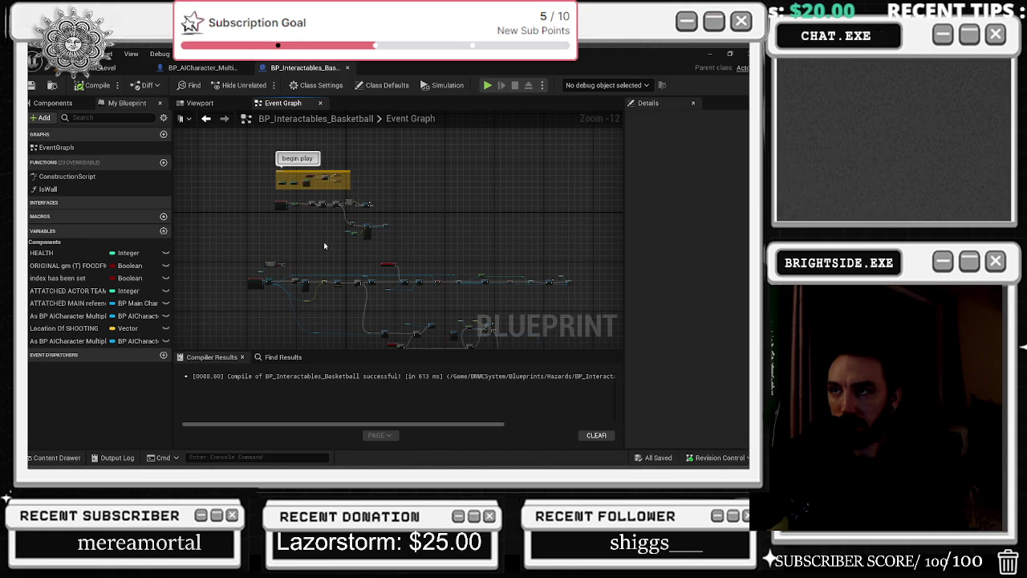
pyautogui.click(120, 68)
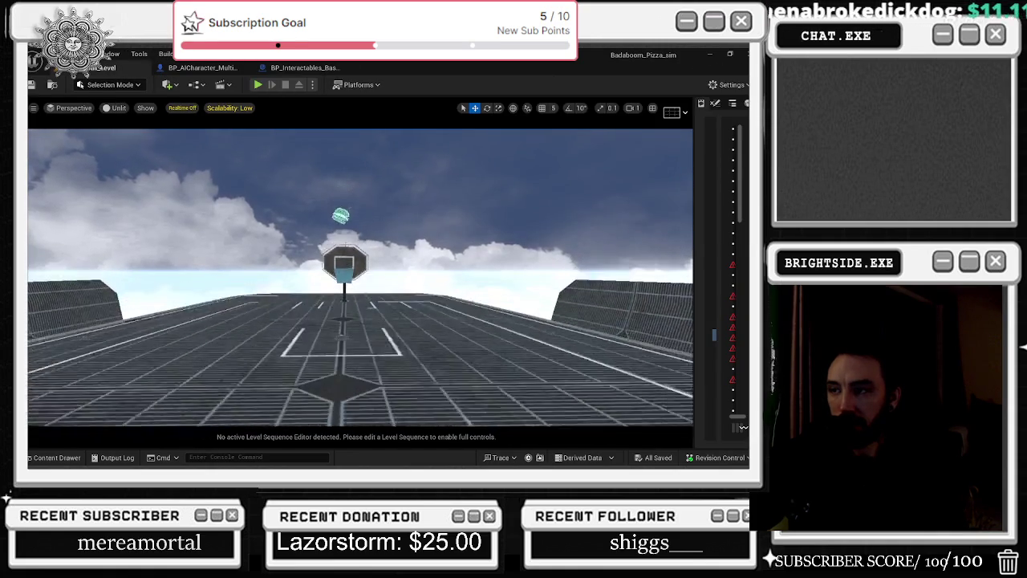
pyautogui.click(203, 67)
# Move the MAYBE LATER comment box left and reposition the stepped on grenade comment box
pyautogui.scroll(-5, 324, 155)
pyautogui.scroll(4, 387, 239)
pyautogui.scroll(4, 387, 238)
pyautogui.scroll(-2, 128, 345)
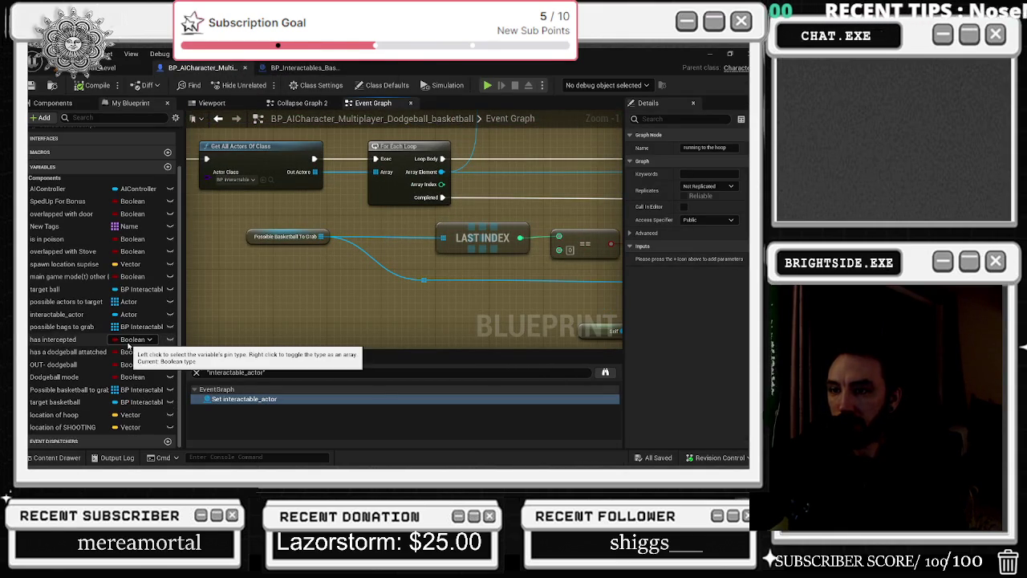
pyautogui.scroll(-4, 328, 255)
pyautogui.scroll(-3, 328, 255)
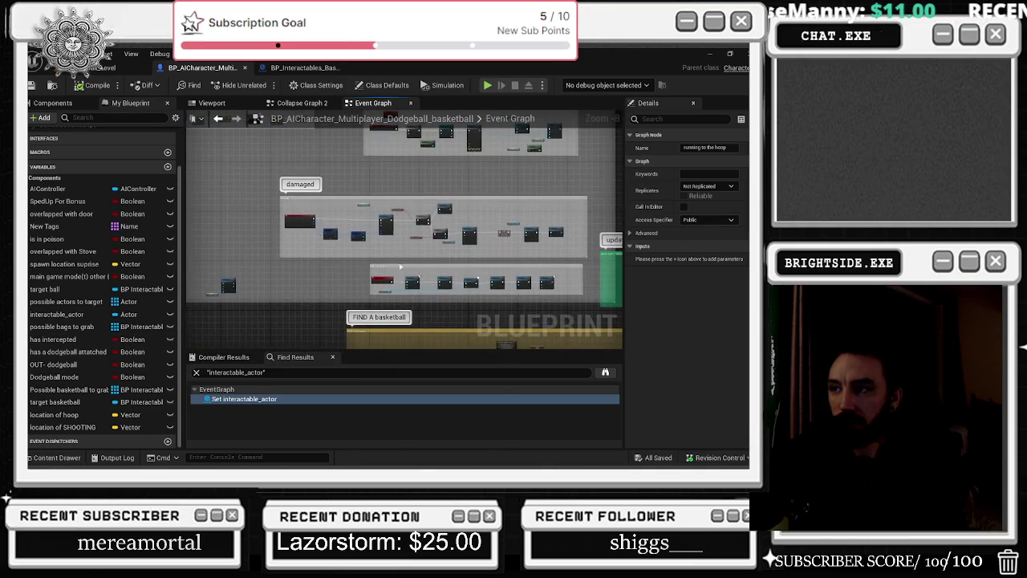
pyautogui.moveTo(420, 265); pyautogui.dragTo(333, 264)
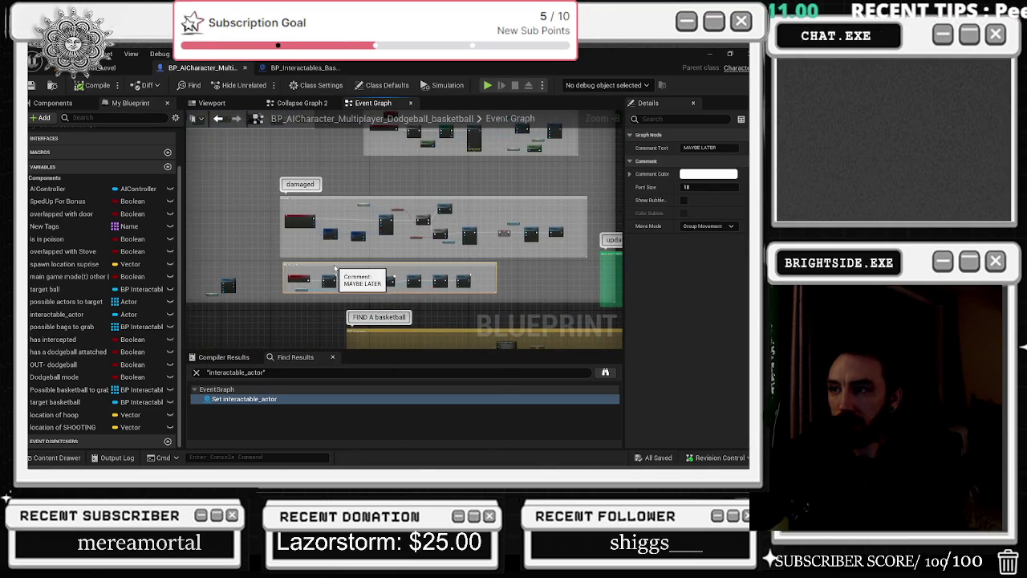
pyautogui.click(340, 304)
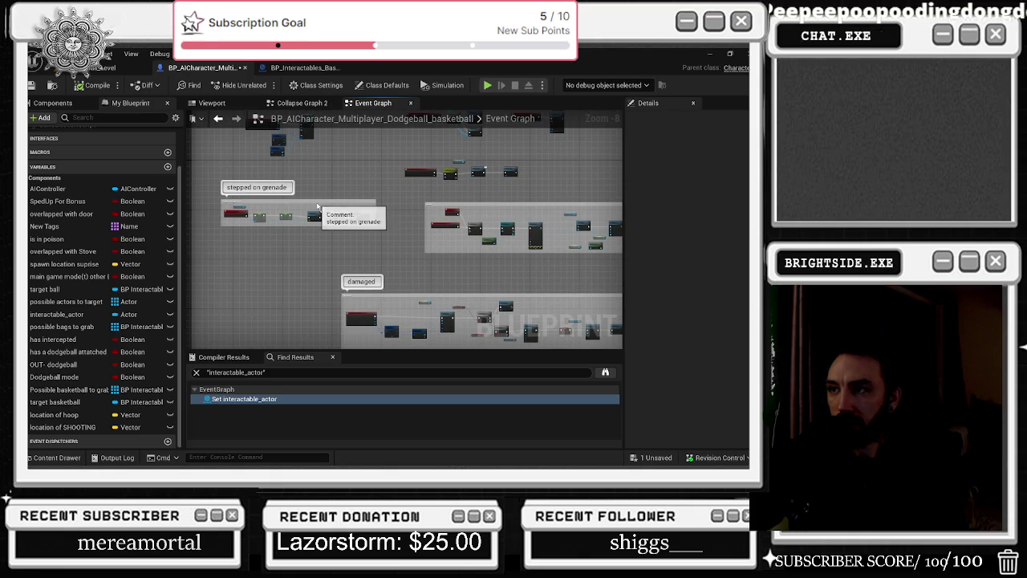
pyautogui.moveTo(314, 204)
pyautogui.mouseDown()
pyautogui.moveTo(351, 213)
pyautogui.moveTo(345, 225)
pyautogui.moveTo(402, 316)
pyautogui.moveTo(258, 206)
pyautogui.moveTo(271, 181)
pyautogui.mouseUp()
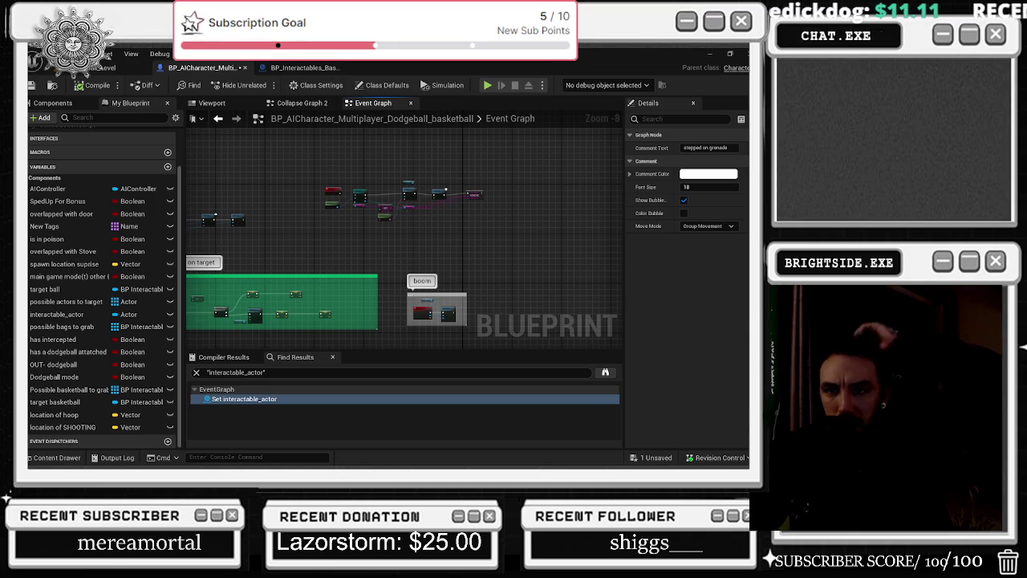
# Shift a marquee-selected group of AI character nodes down-left and save the blueprint
pyautogui.moveTo(300, 159); pyautogui.dragTo(562, 247)
pyautogui.moveTo(469, 197); pyautogui.dragTo(461, 221)
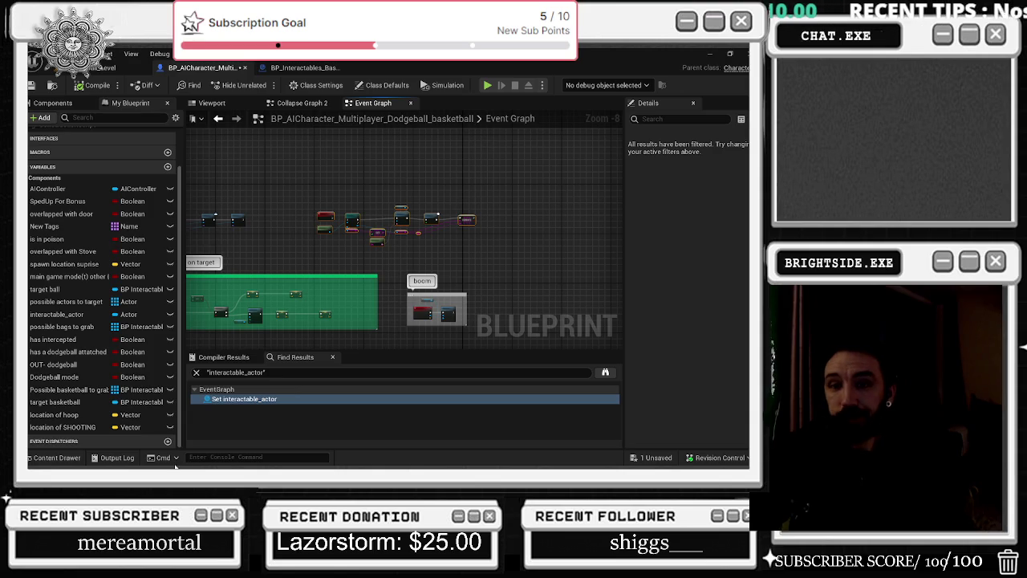
pyautogui.moveTo(425, 259); pyautogui.dragTo(504, 278)
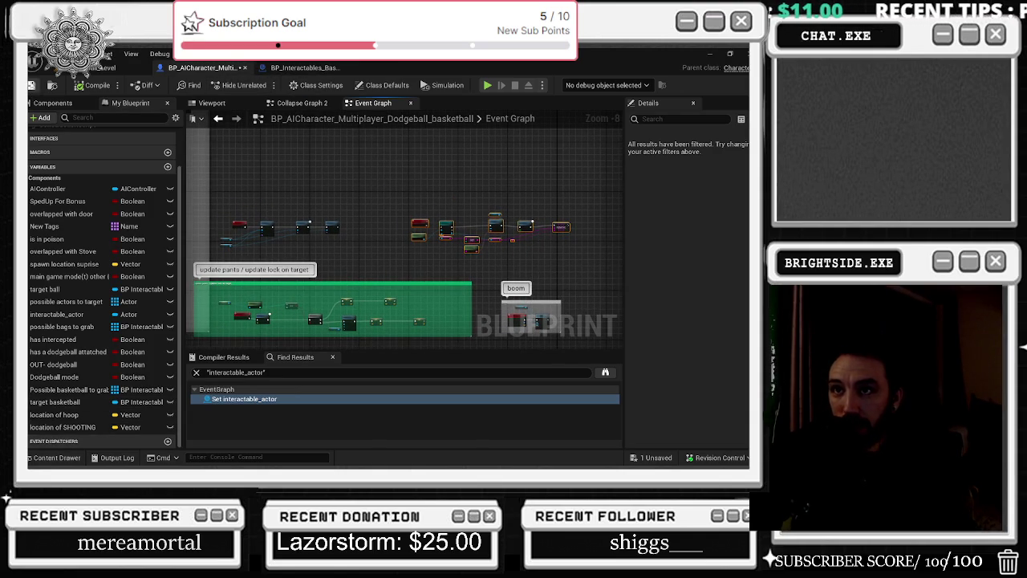
pyautogui.click(33, 85)
# Select and zoom in on the begin play nodes in the BP_Interactables_Basketball event graph
pyautogui.click(297, 68)
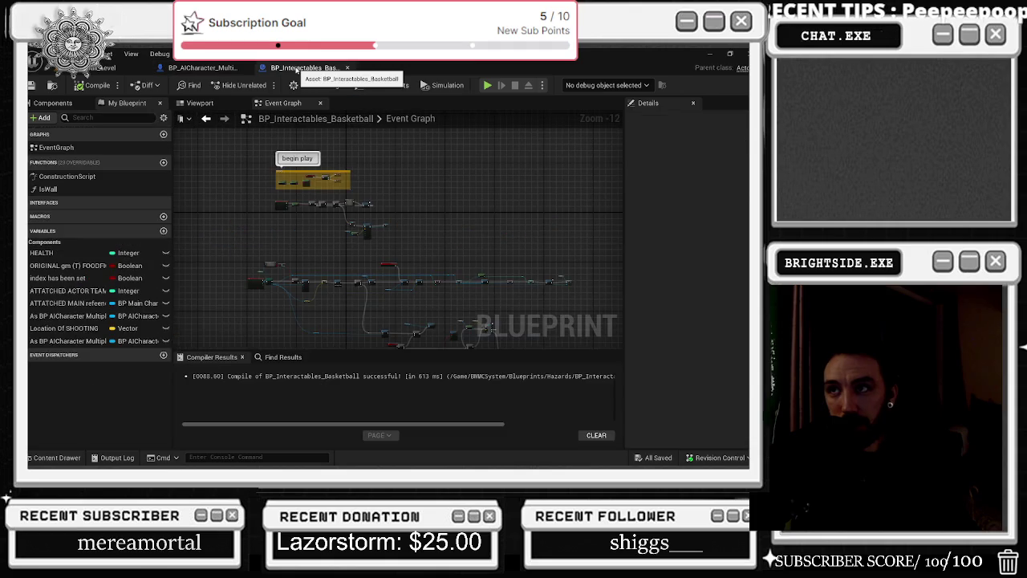
pyautogui.moveTo(270, 149)
pyautogui.mouseDown()
pyautogui.moveTo(452, 236)
pyautogui.moveTo(337, 224)
pyautogui.mouseUp()
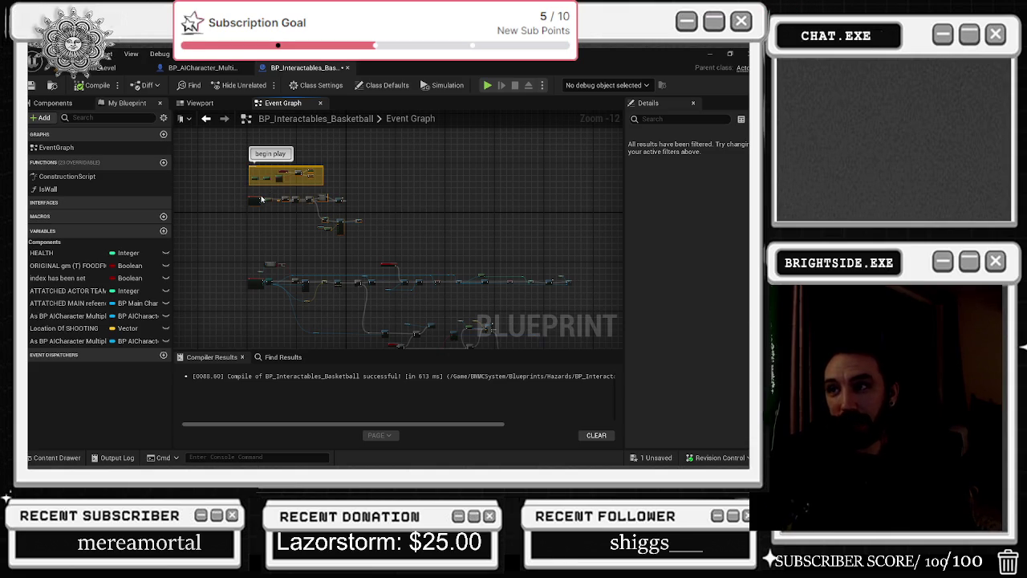
pyautogui.moveTo(255, 198)
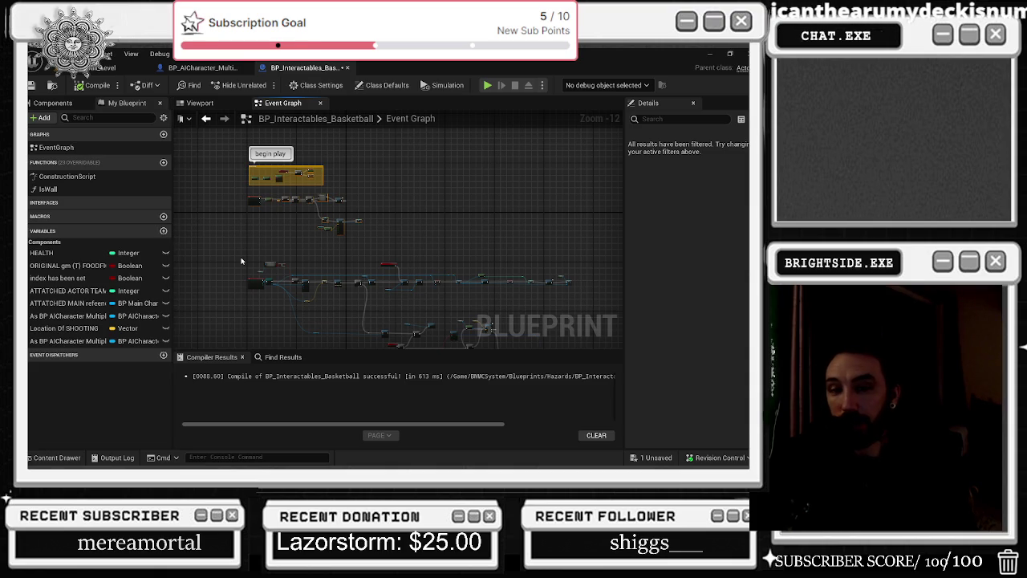
pyautogui.scroll(4, 271, 194)
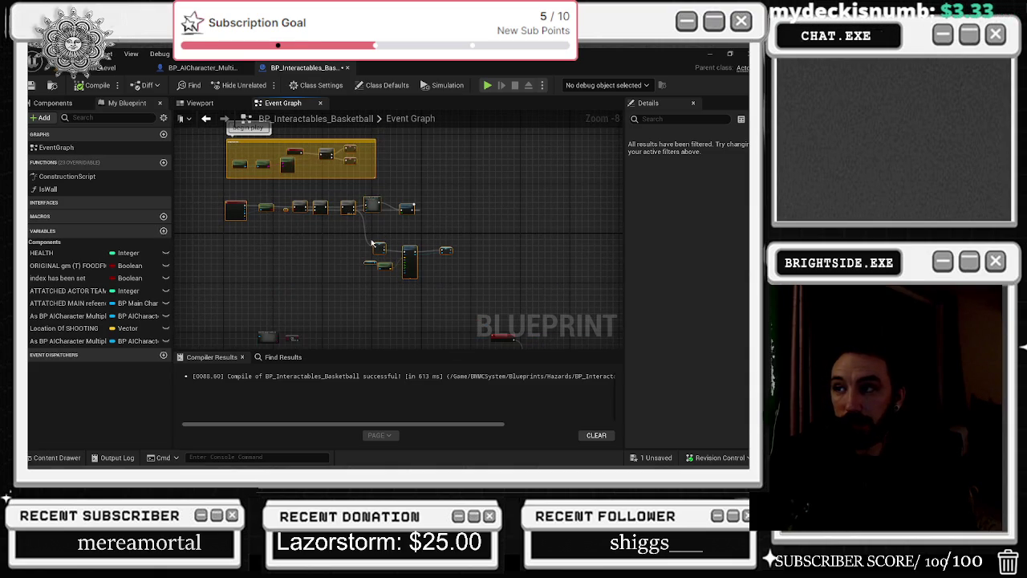
pyautogui.scroll(3, 279, 228)
pyautogui.moveTo(416, 218); pyautogui.dragTo(571, 246)
pyautogui.click(202, 67)
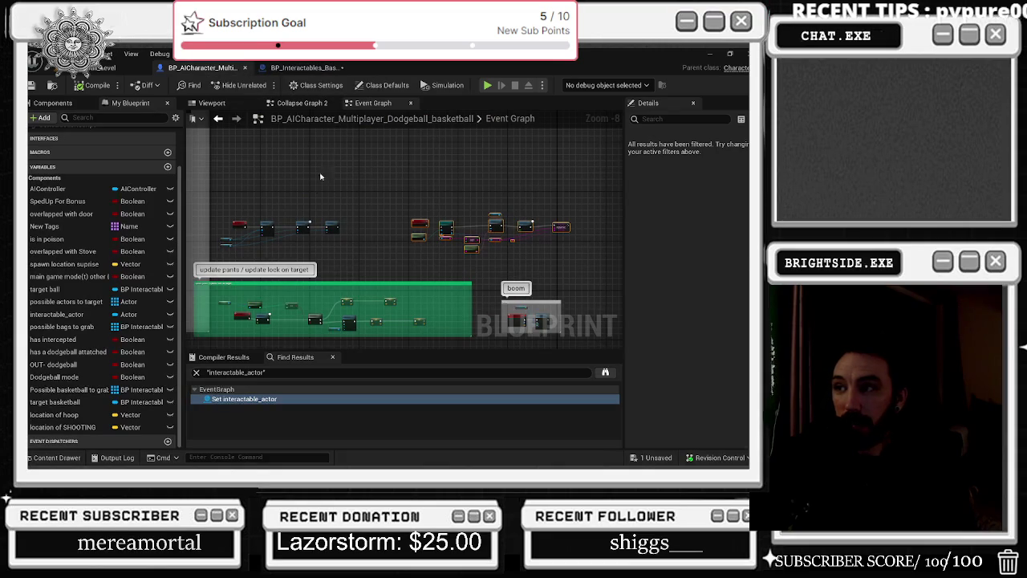
# Narrow the grey comment box from its right side
pyautogui.moveTo(336, 208); pyautogui.dragTo(345, 211)
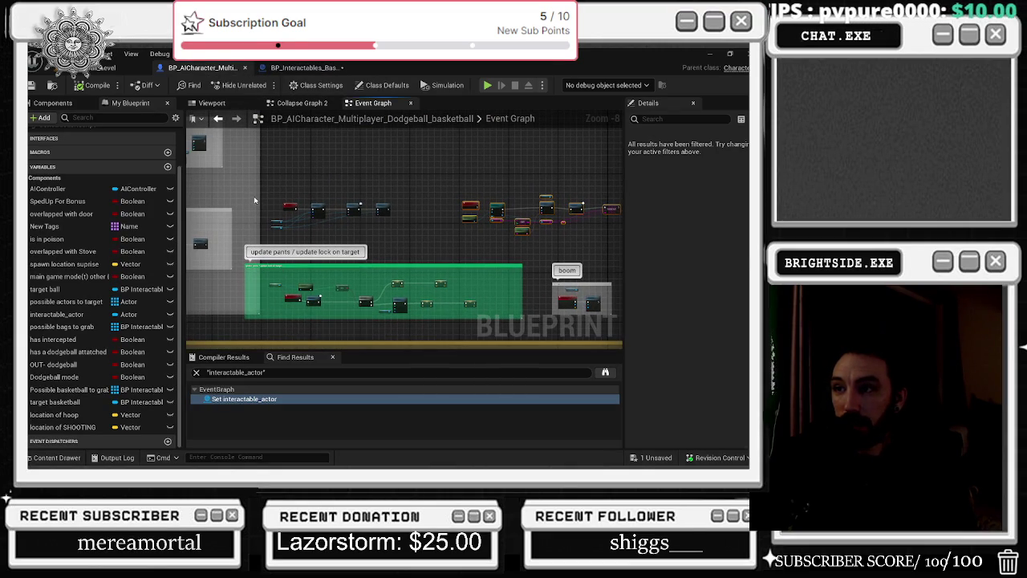
pyautogui.moveTo(260, 193); pyautogui.dragTo(239, 200)
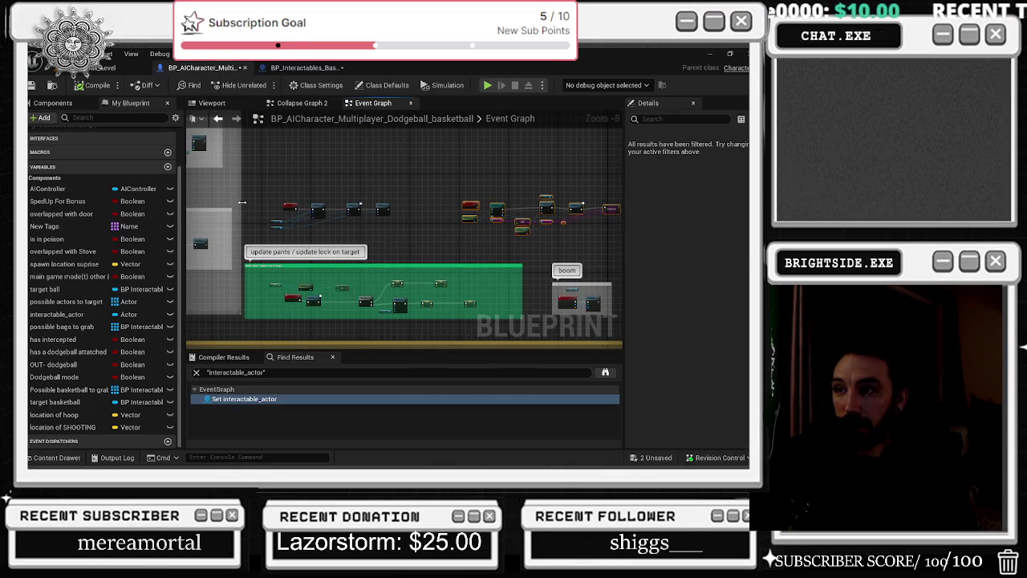
pyautogui.moveTo(313, 285)
pyautogui.mouseDown()
pyautogui.moveTo(483, 283)
pyautogui.moveTo(677, 303)
pyautogui.moveTo(307, 259)
pyautogui.moveTo(248, 233)
pyautogui.mouseUp()
pyautogui.scroll(3, 442, 154)
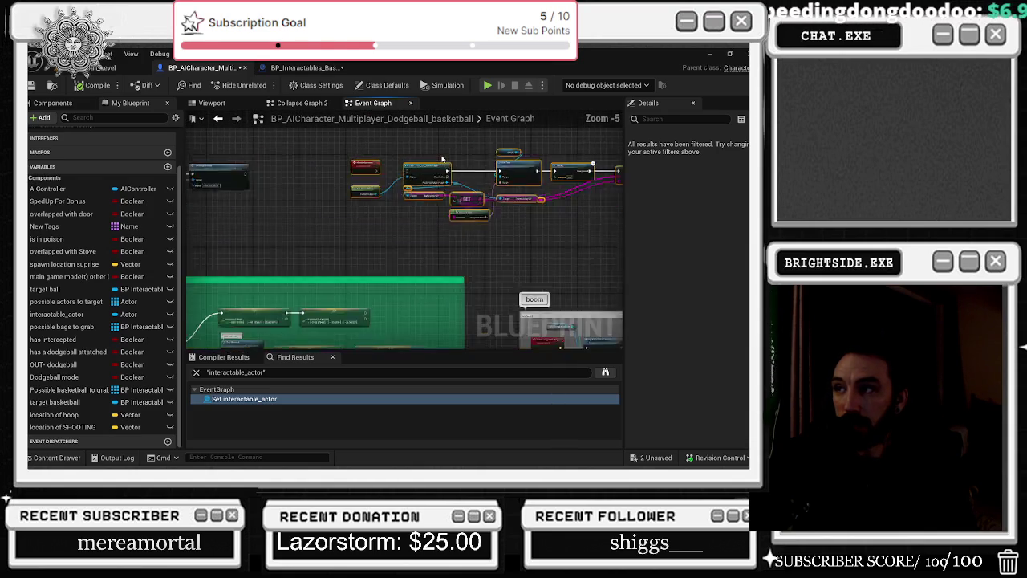
pyautogui.scroll(-5, 417, 188)
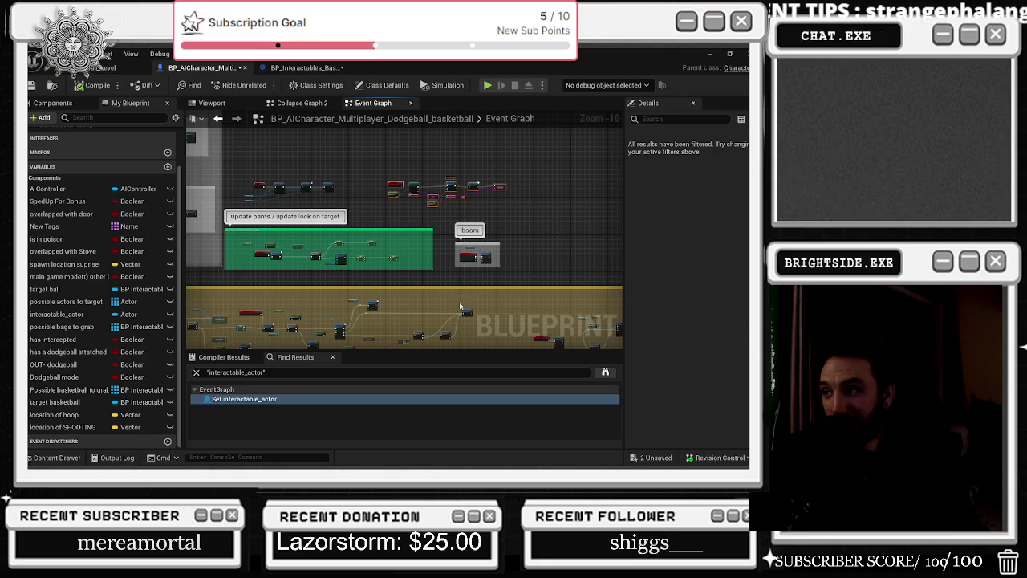
pyautogui.scroll(-2, 423, 247)
# Nudge the row of nodes above the green comment slightly down-left
pyautogui.moveTo(526, 175)
pyautogui.mouseDown()
pyautogui.moveTo(287, 274)
pyautogui.moveTo(291, 265)
pyautogui.mouseUp()
pyautogui.scroll(5, 301, 261)
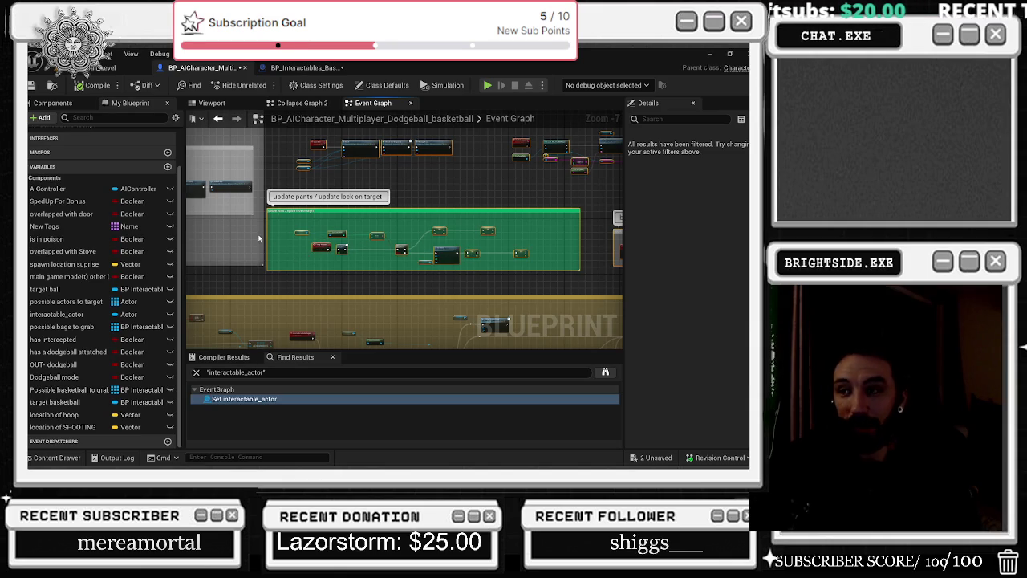
pyautogui.scroll(-1, 273, 241)
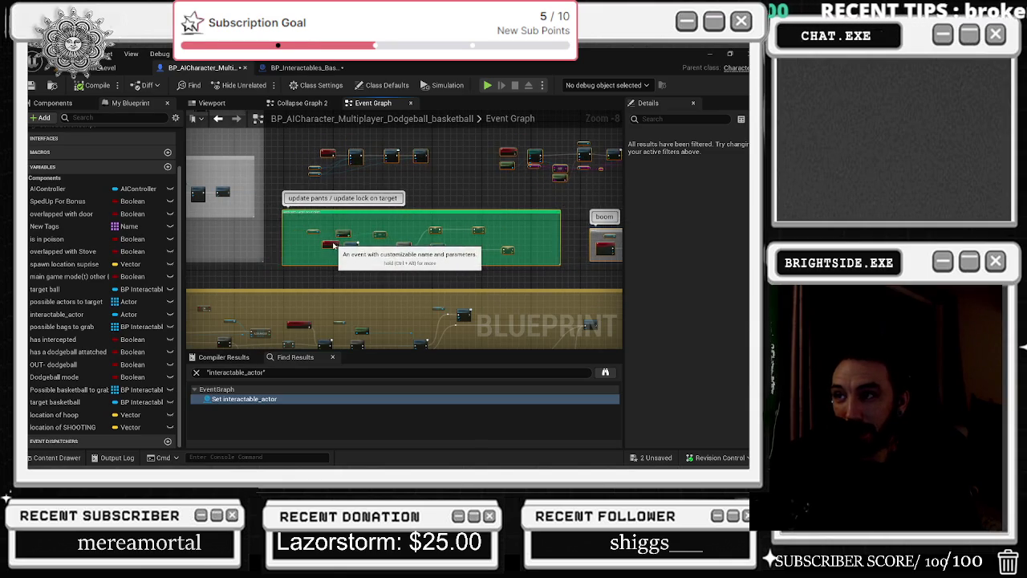
pyautogui.moveTo(331, 238); pyautogui.dragTo(329, 241)
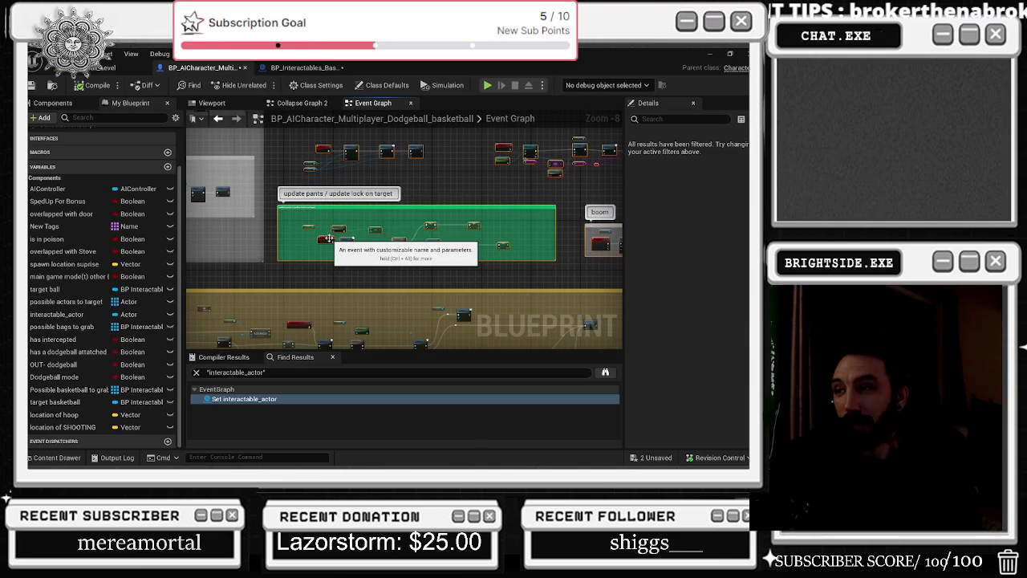
pyautogui.scroll(4, 360, 169)
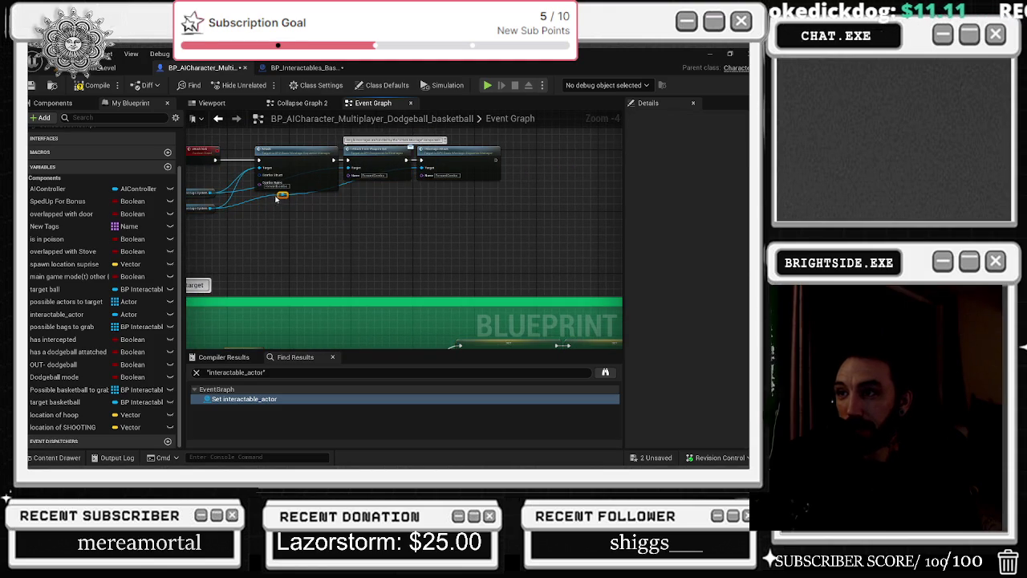
# Add a reroute on the lower blue wire, reconnect the top-row wire, and shift middle nodes right
pyautogui.doubleClick(393, 208)
pyautogui.moveTo(394, 208); pyautogui.dragTo(402, 205)
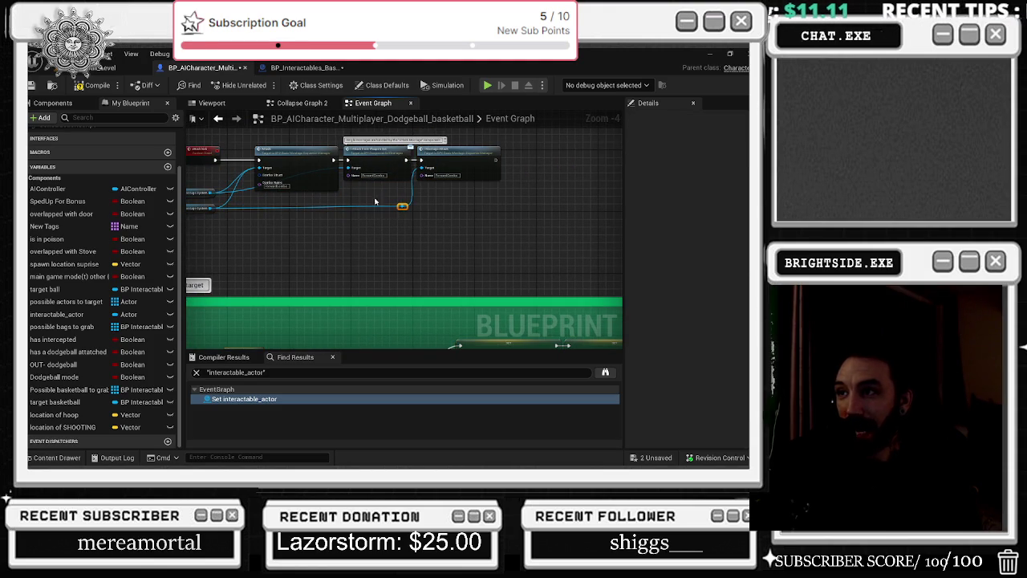
pyautogui.moveTo(240, 188); pyautogui.dragTo(341, 196)
pyautogui.moveTo(592, 226)
pyautogui.mouseDown()
pyautogui.moveTo(335, 148)
pyautogui.moveTo(382, 155)
pyautogui.mouseUp()
# Add and align a reroute point on the wire to the right-end node
pyautogui.moveTo(474, 233)
pyautogui.mouseDown()
pyautogui.moveTo(402, 191)
pyautogui.moveTo(411, 182)
pyautogui.moveTo(431, 192)
pyautogui.mouseUp()
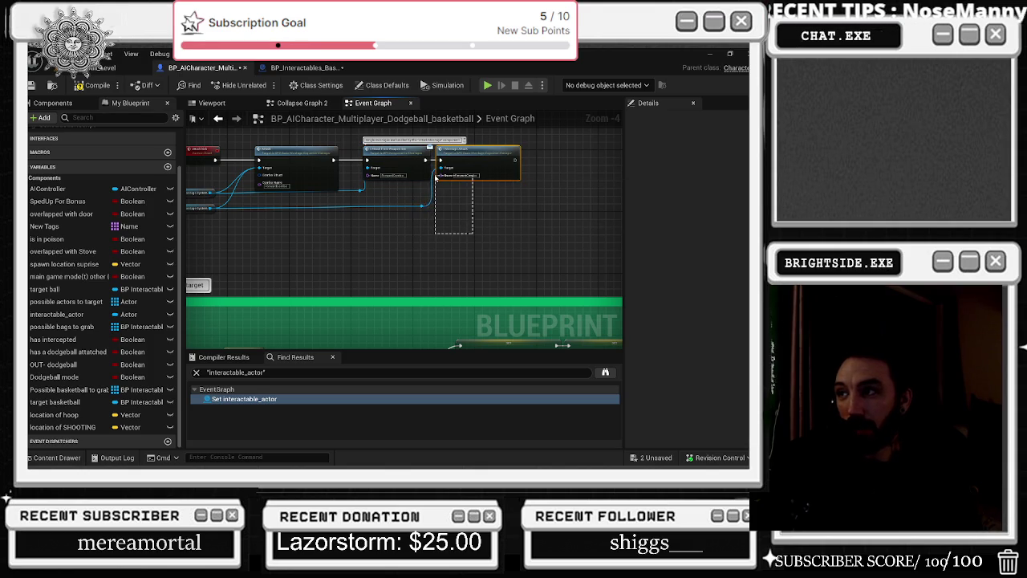
pyautogui.doubleClick(425, 206)
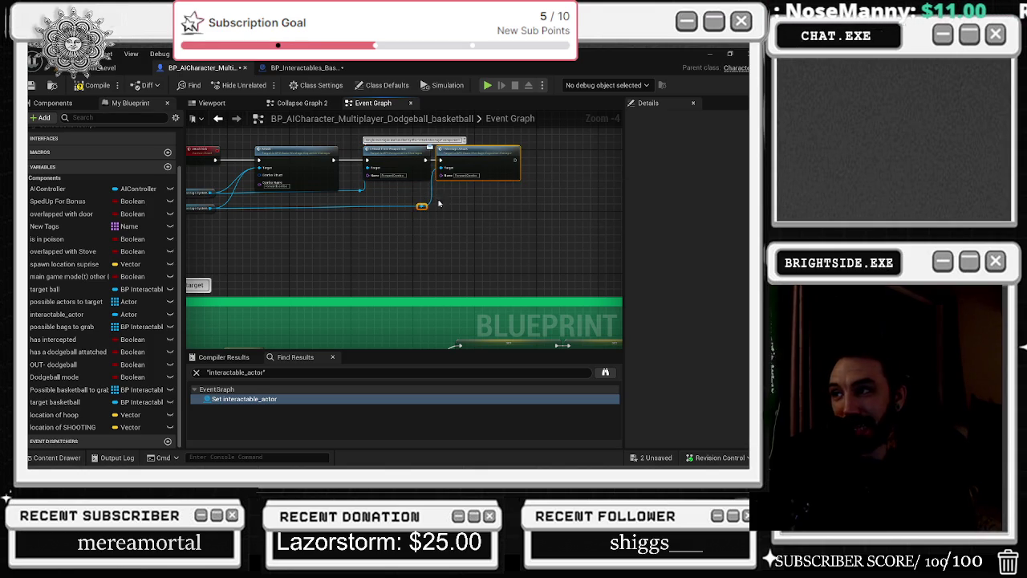
pyautogui.moveTo(462, 154); pyautogui.dragTo(469, 154)
pyautogui.scroll(-4, 470, 161)
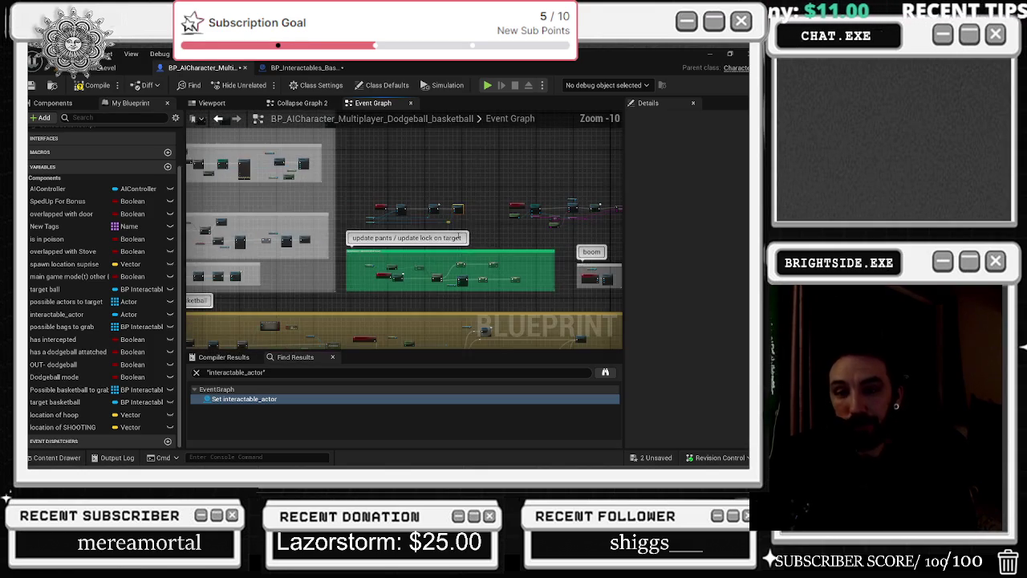
pyautogui.scroll(-4, 439, 239)
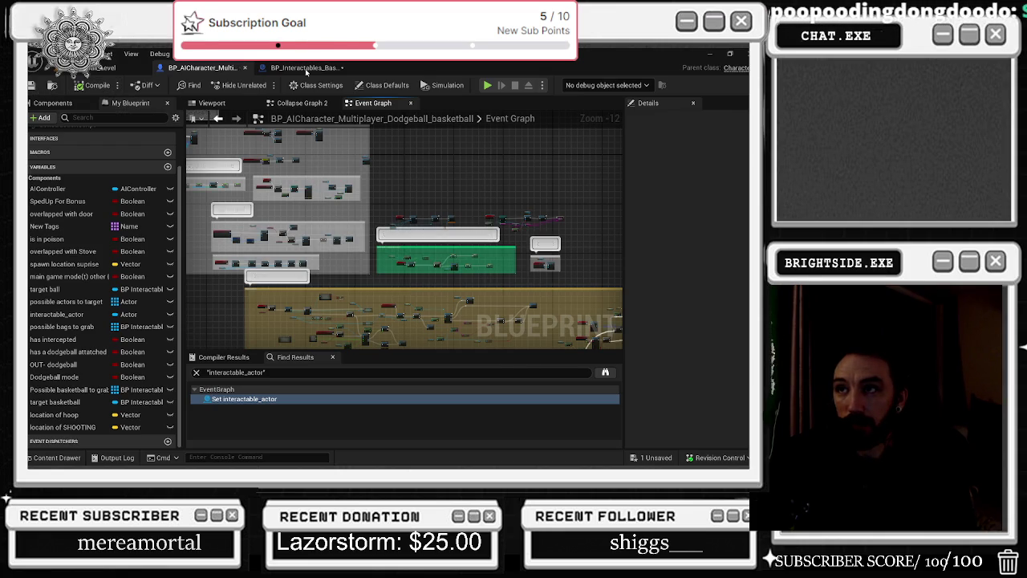
pyautogui.click(305, 71)
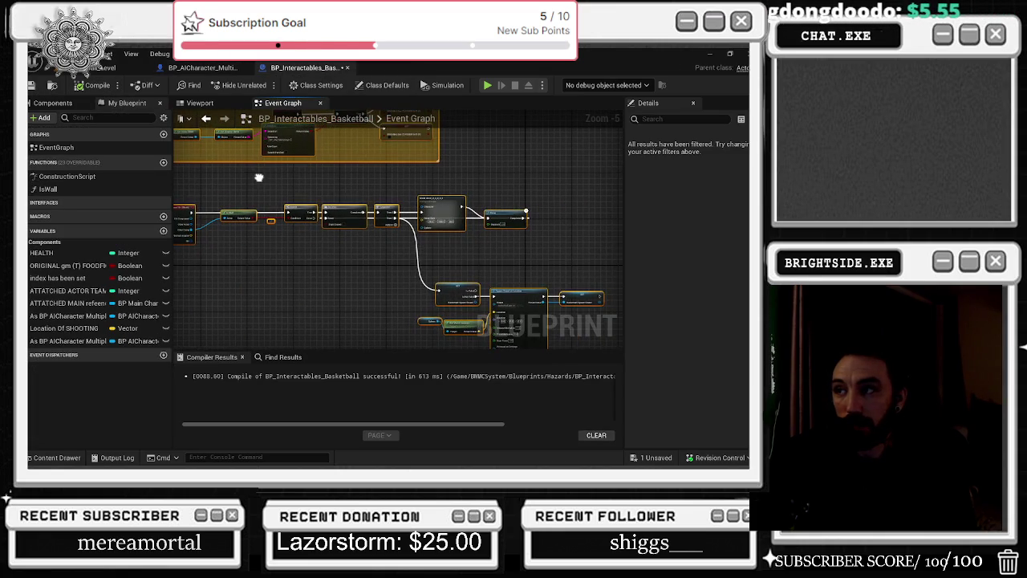
pyautogui.click(98, 69)
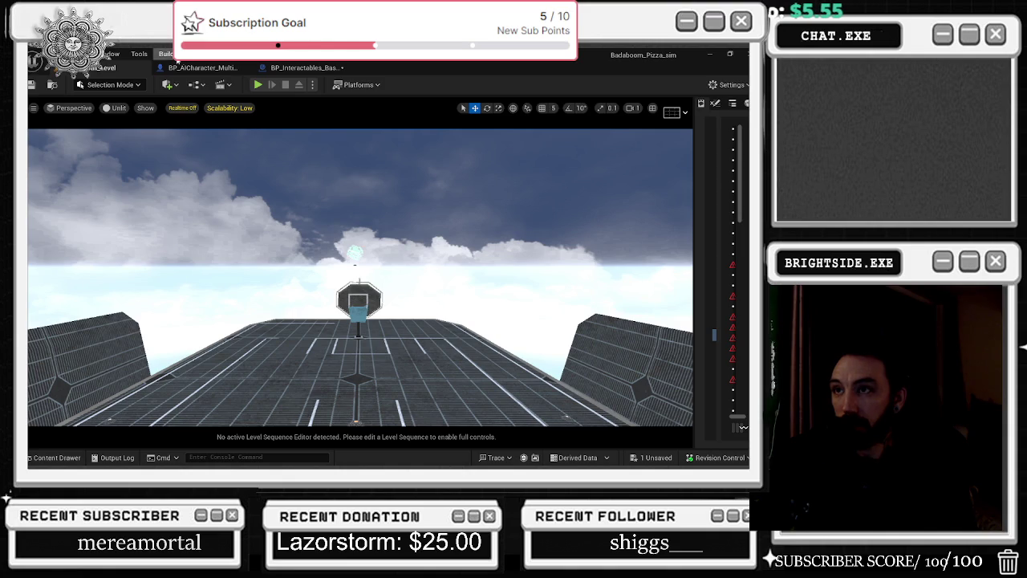
pyautogui.click(201, 67)
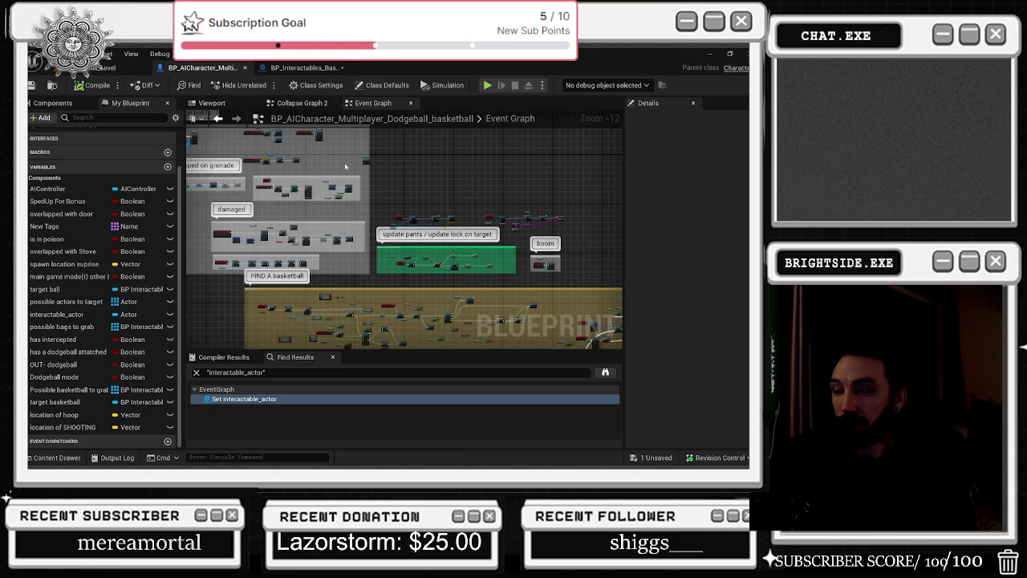
pyautogui.click(305, 68)
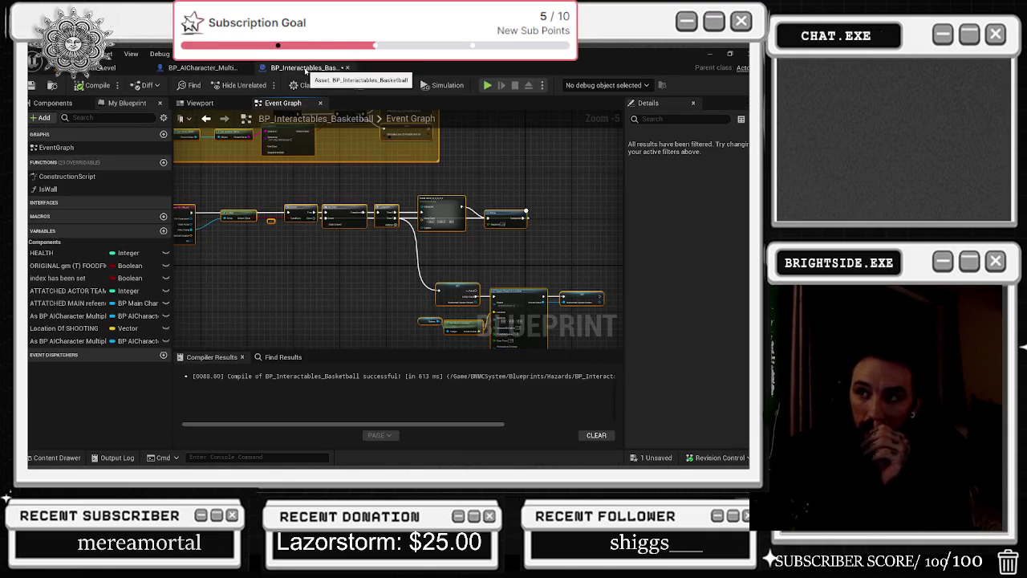
pyautogui.moveTo(268, 261)
pyautogui.mouseDown()
pyautogui.moveTo(390, 265)
pyautogui.moveTo(307, 239)
pyautogui.mouseUp()
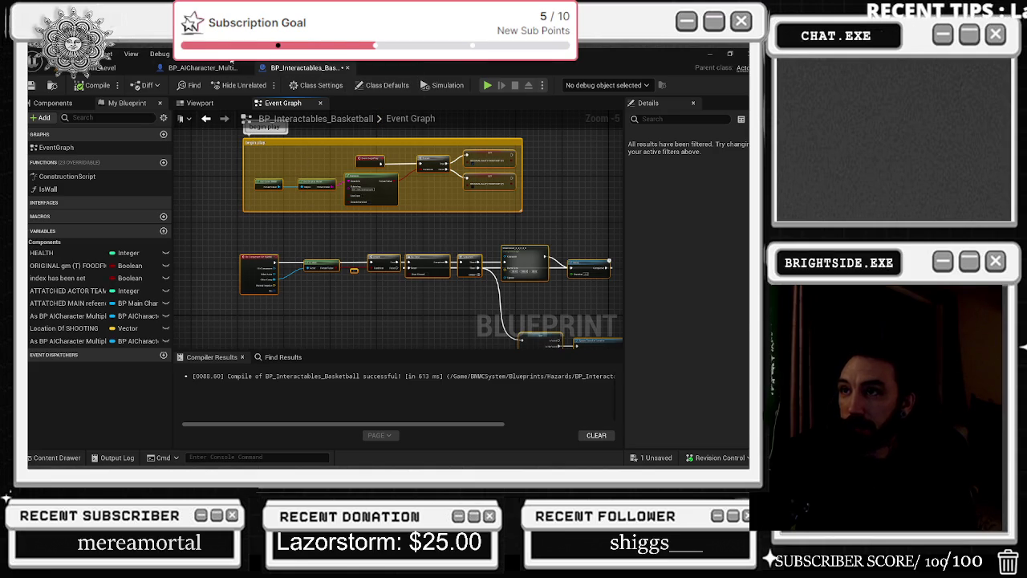
pyautogui.click(228, 67)
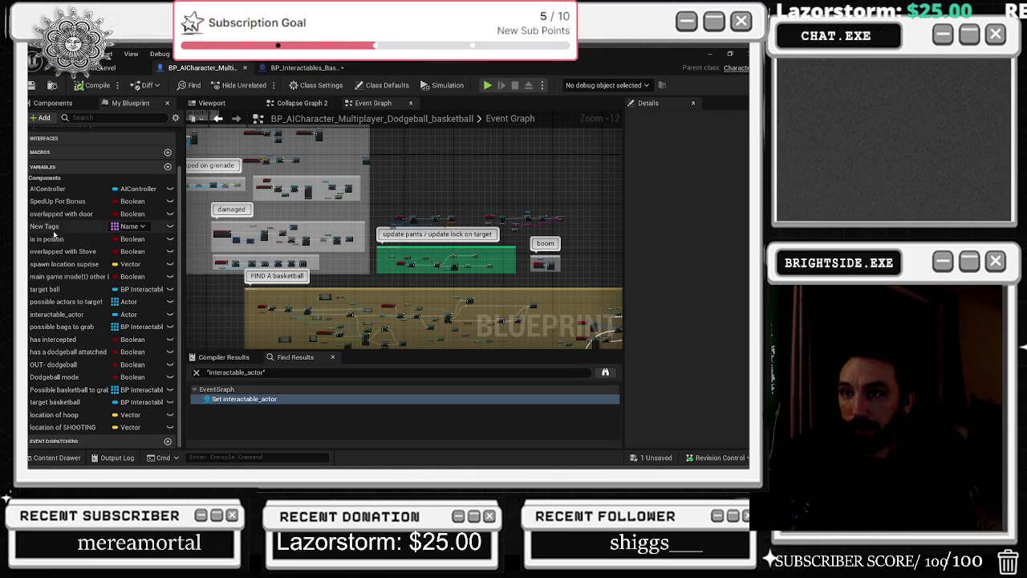
pyautogui.click(80, 189)
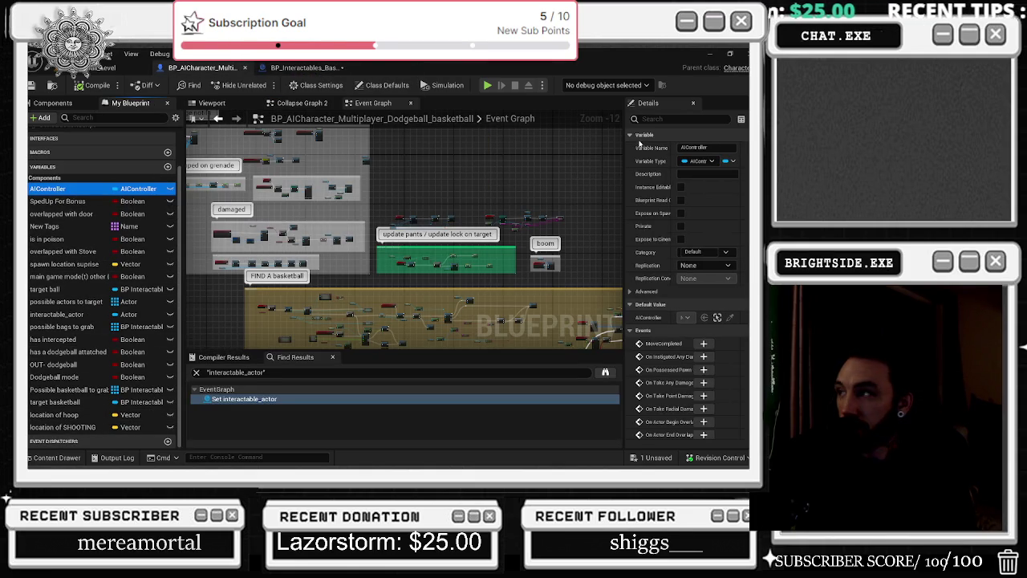
# Put AIController in the Character category and look up references to overlapped with door
pyautogui.click(695, 252)
pyautogui.click(690, 270)
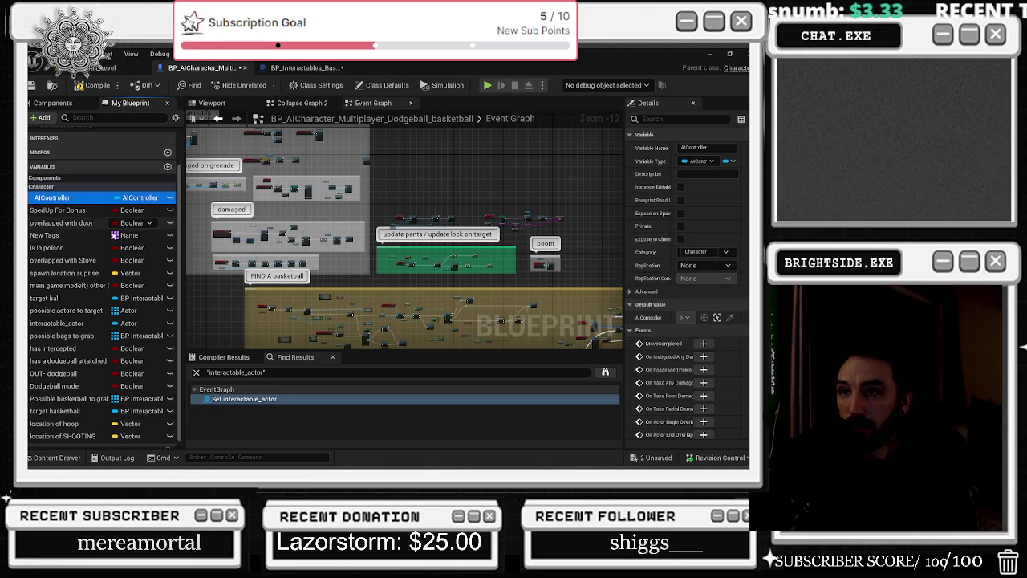
pyautogui.click(96, 210)
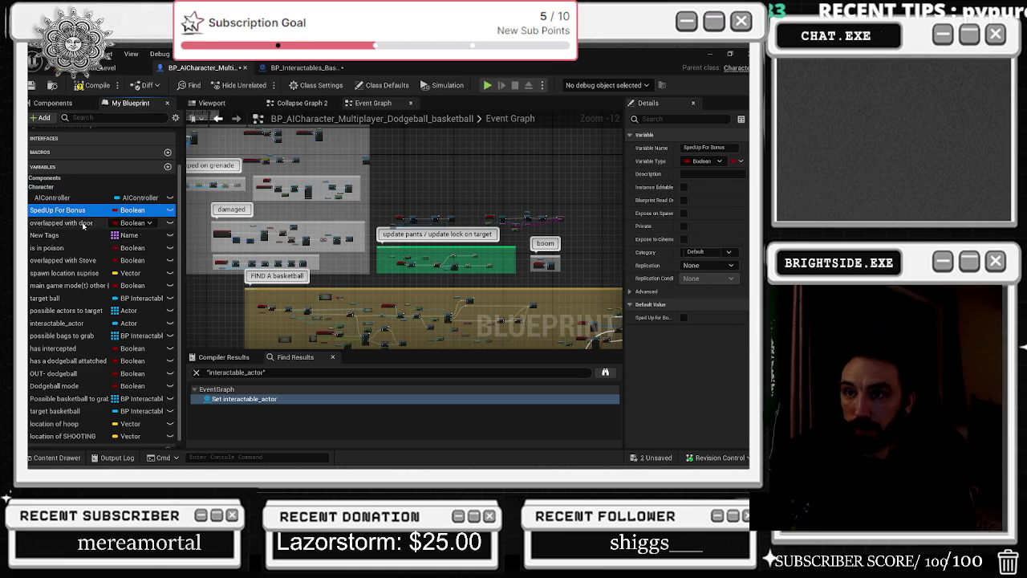
pyautogui.click(80, 223)
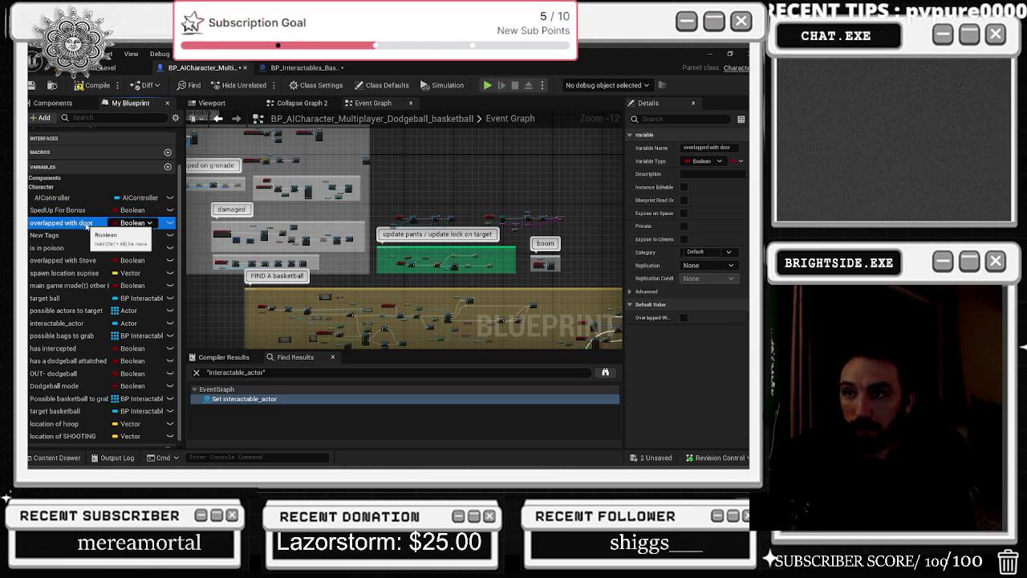
pyautogui.rightClick(88, 225)
pyautogui.moveTo(153, 258)
pyautogui.click(239, 275)
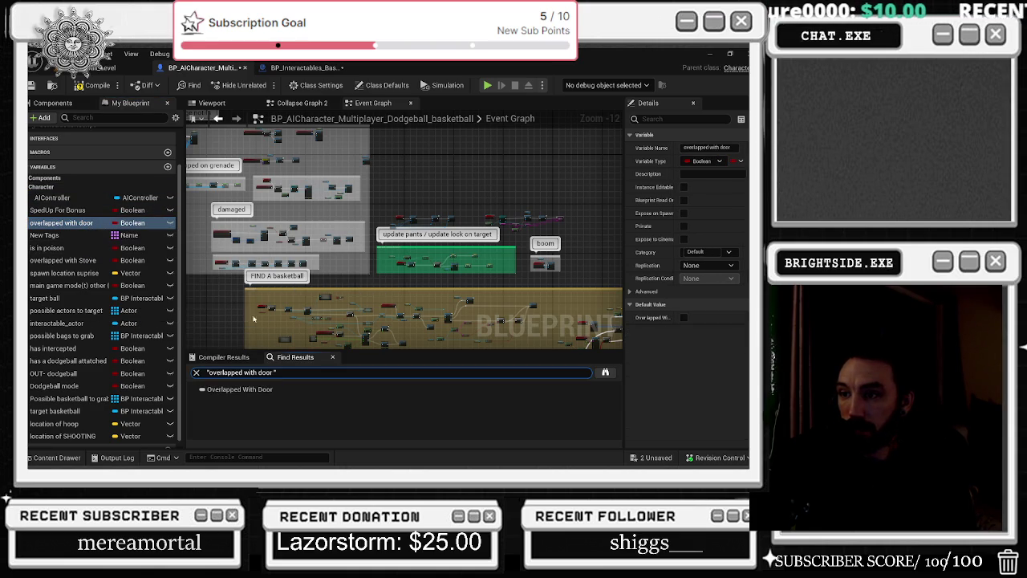
pyautogui.rightClick(72, 225)
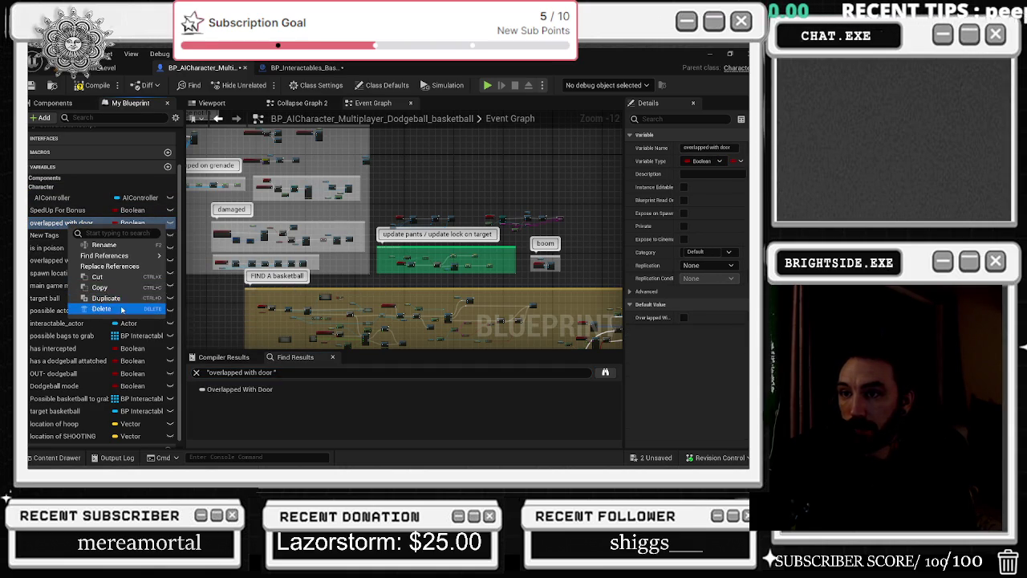
pyautogui.click(112, 285)
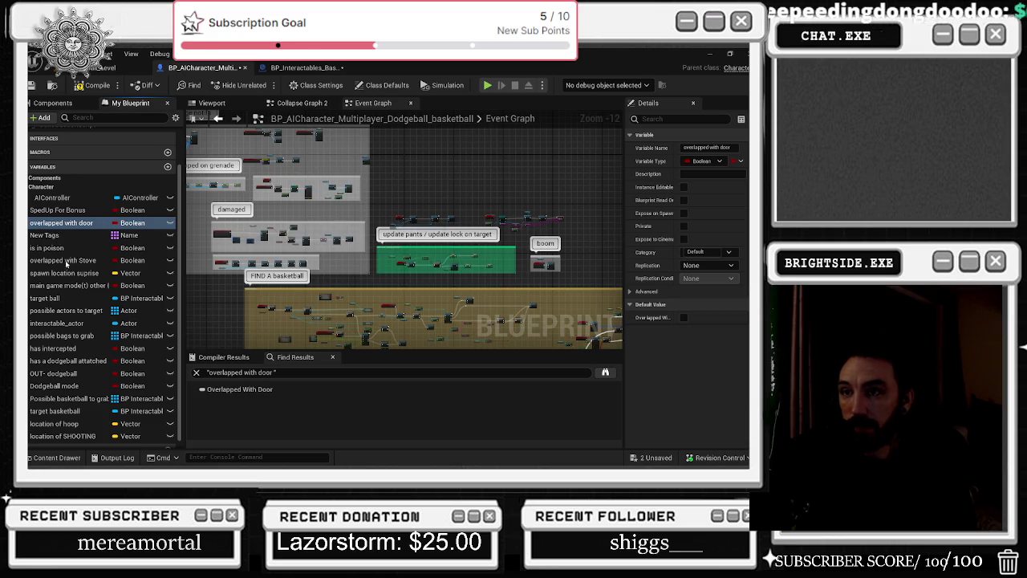
# Check references to is in poison, then delete it and overlapped with Stove
pyautogui.rightClick(64, 241)
pyautogui.moveTo(112, 272)
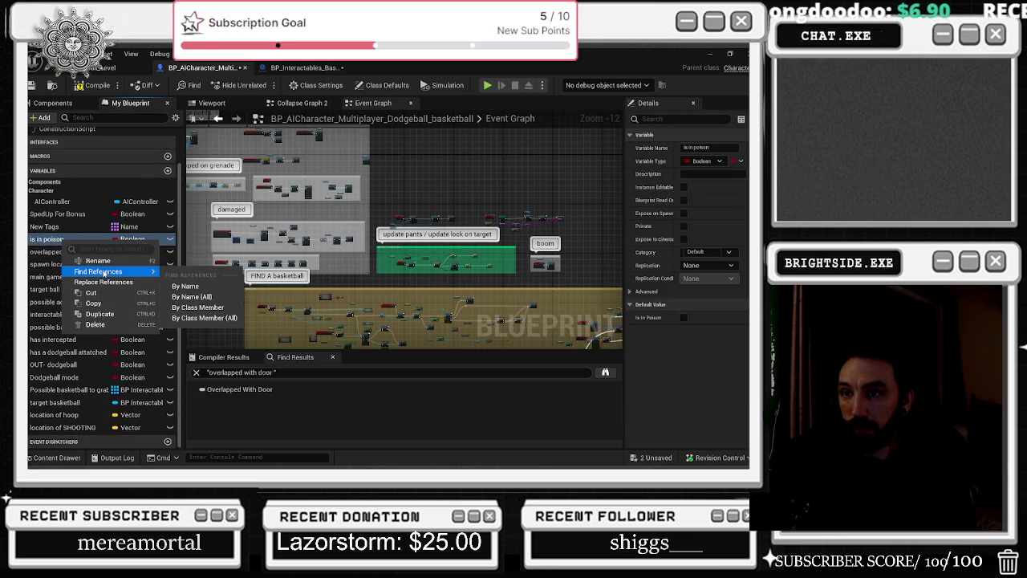
pyautogui.click(185, 286)
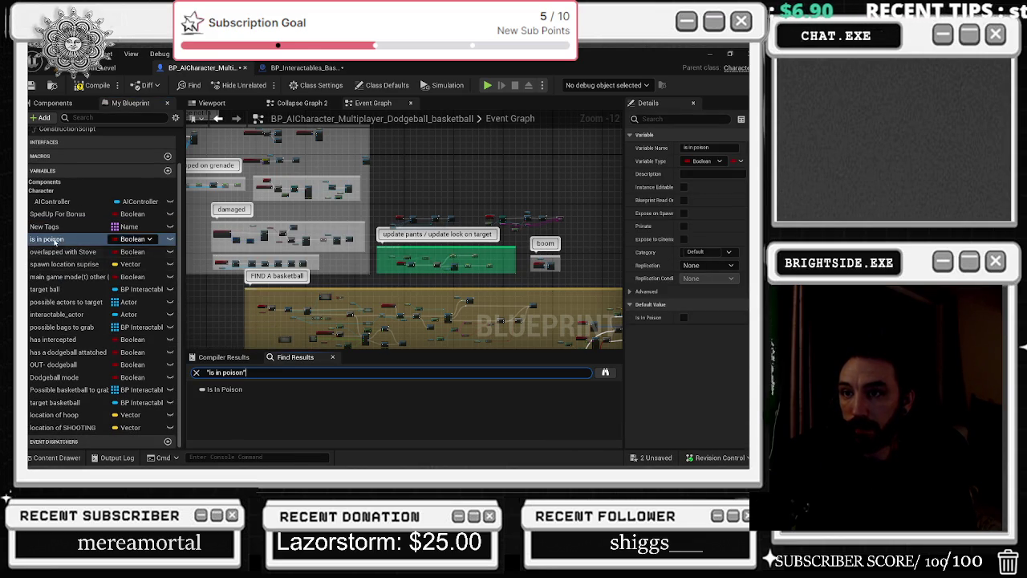
pyautogui.rightClick(57, 239)
pyautogui.press('Escape')
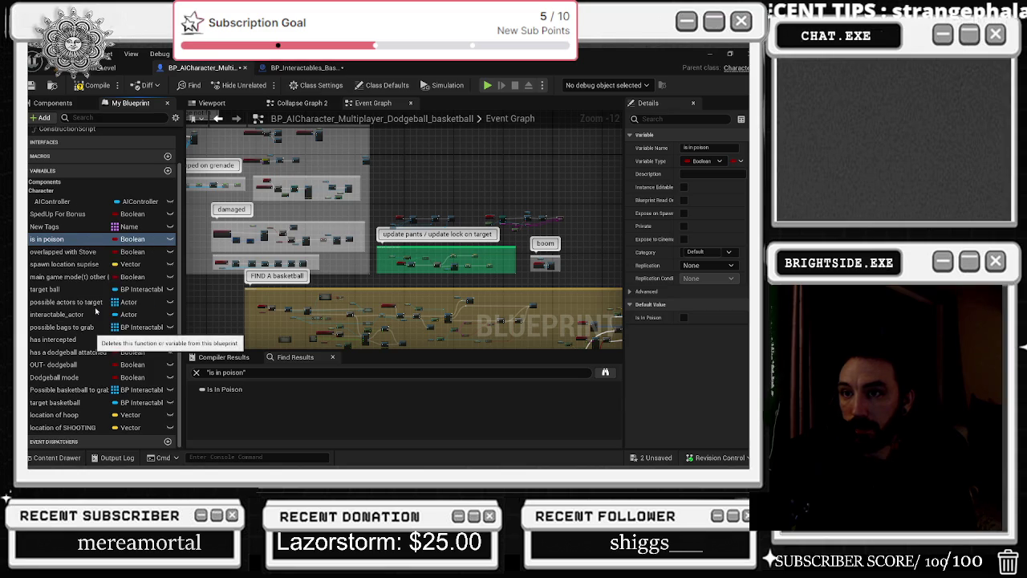
pyautogui.press('Delete')
pyautogui.rightClick(88, 254)
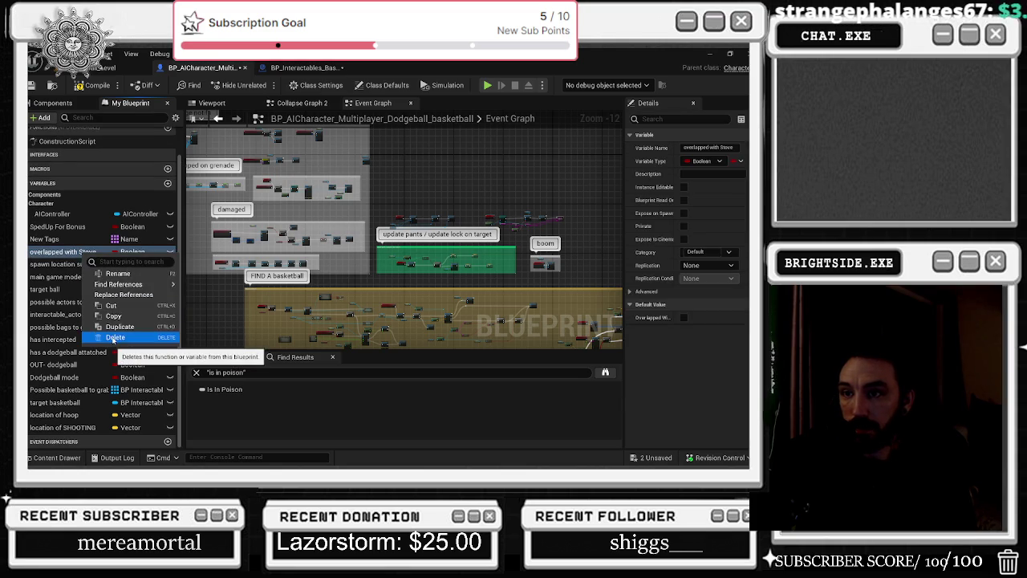
pyautogui.press('Escape')
pyautogui.press('Delete')
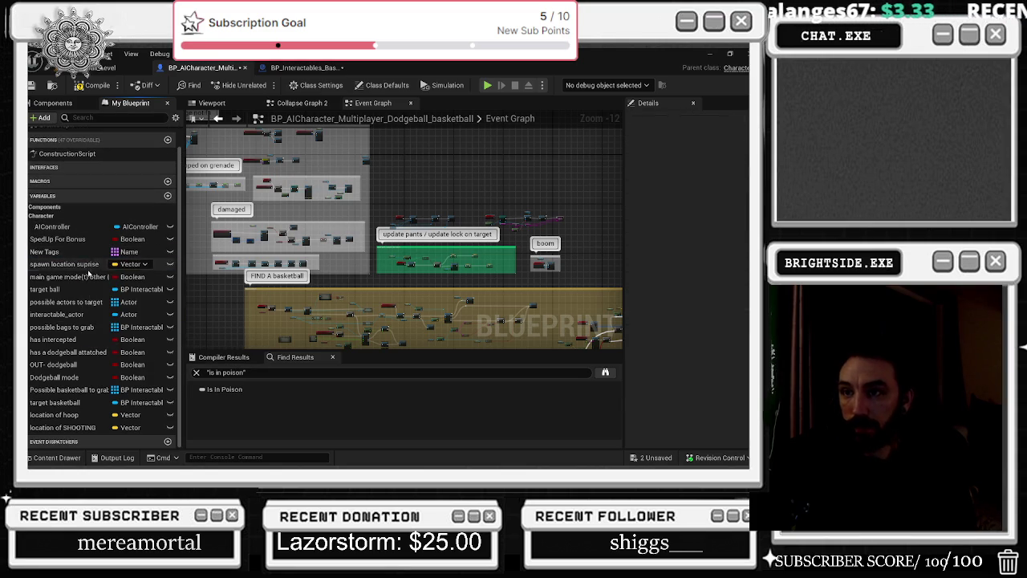
# Check references to spawn location suprise and delete the variable
pyautogui.rightClick(90, 265)
pyautogui.moveTo(136, 301)
pyautogui.click(212, 316)
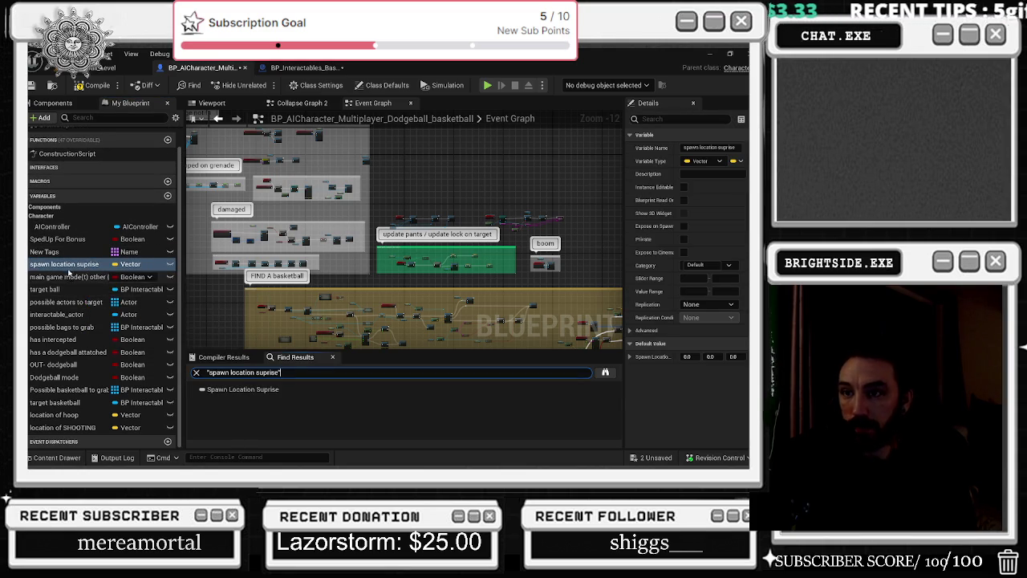
pyautogui.rightClick(70, 265)
pyautogui.click(100, 345)
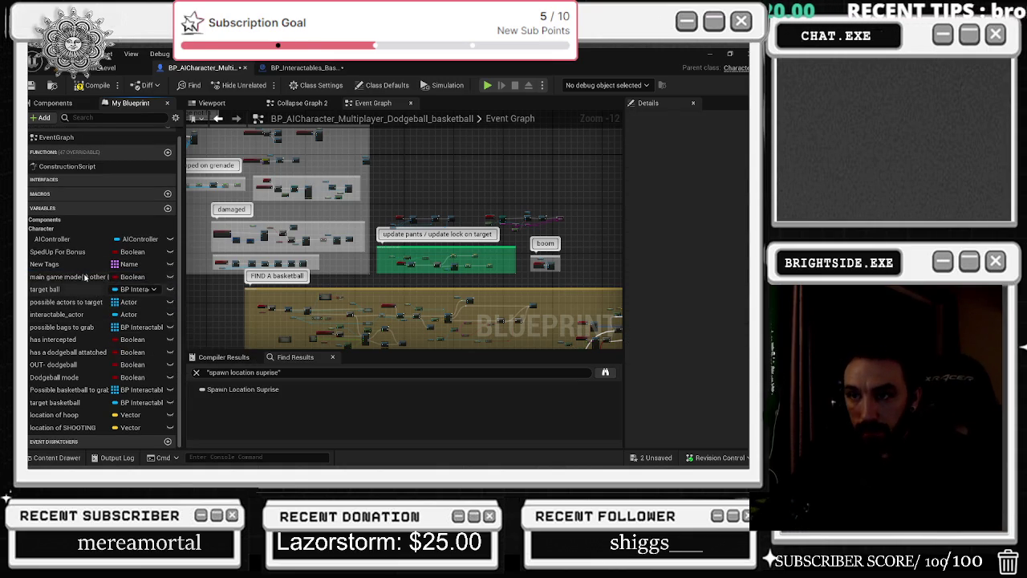
# Check references to the main game mode variable and delete it
pyautogui.rightClick(82, 278)
pyautogui.moveTo(172, 308)
pyautogui.click(211, 321)
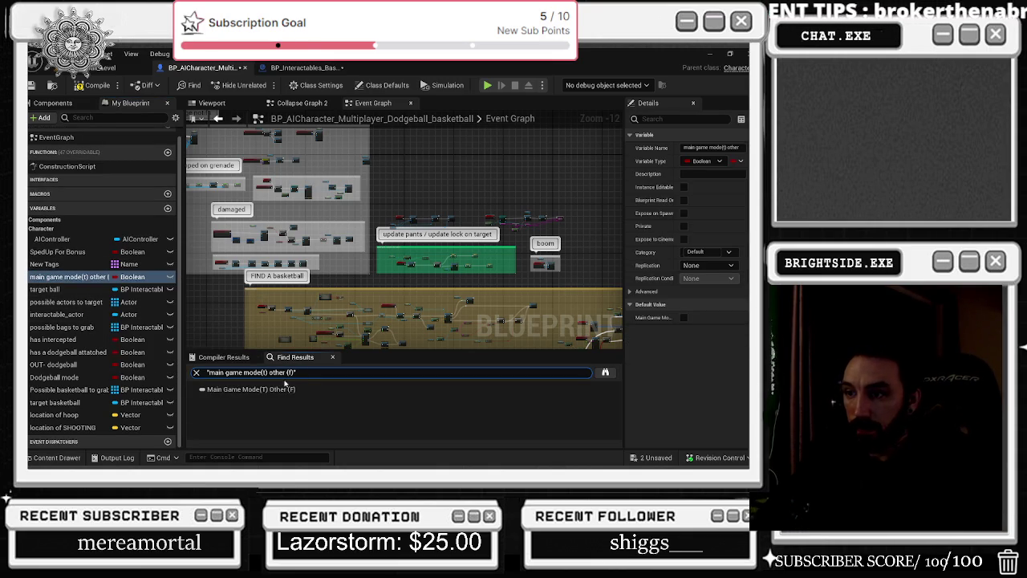
pyautogui.rightClick(92, 278)
pyautogui.click(93, 307)
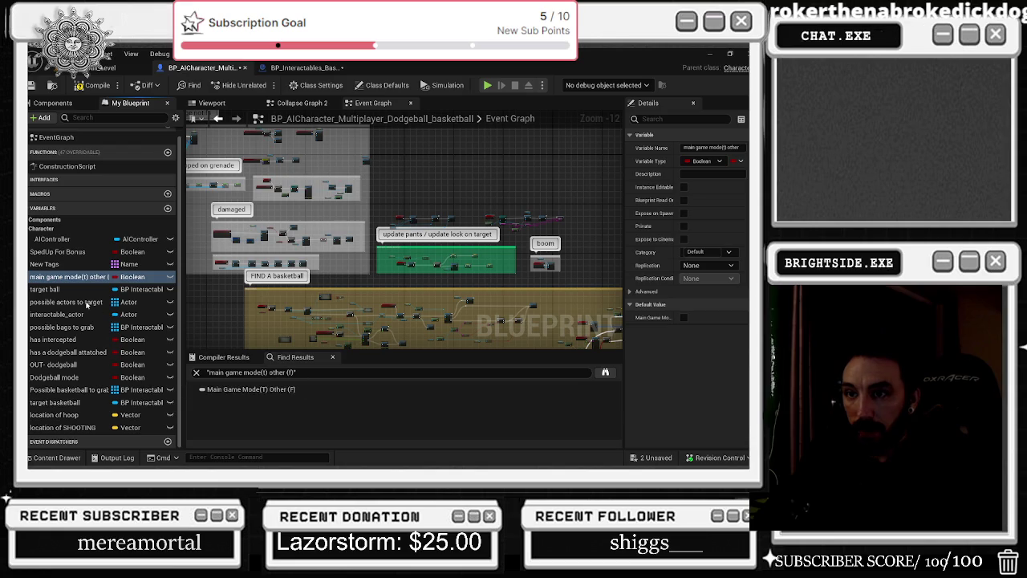
pyautogui.press('Delete')
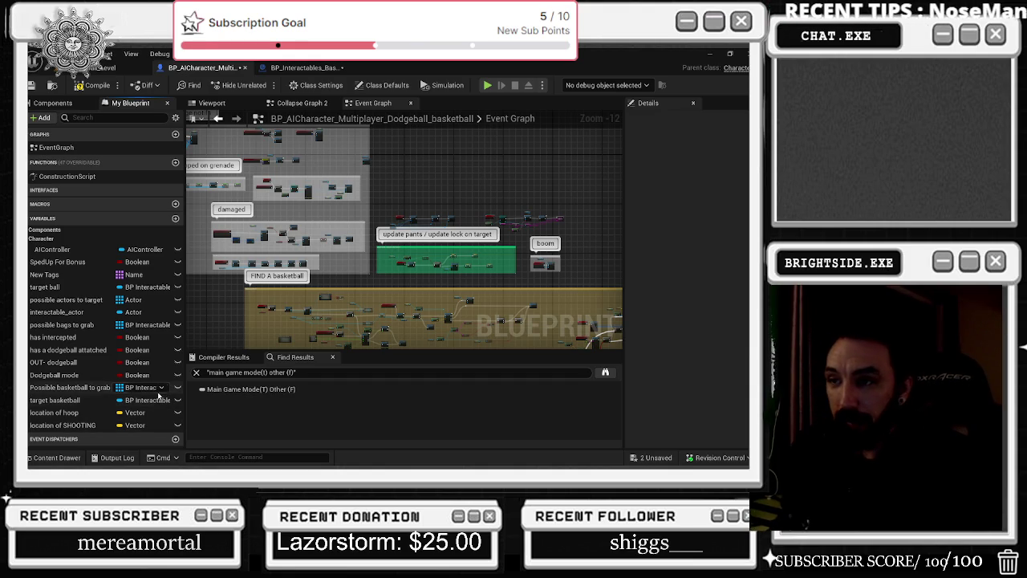
# Move the top and top-right node rows up-left, then pan to the FIND A basketball comment
pyautogui.moveTo(525, 274)
pyautogui.mouseDown()
pyautogui.moveTo(305, 241)
pyautogui.moveTo(302, 198)
pyautogui.mouseUp()
pyautogui.scroll(3, 405, 236)
pyautogui.moveTo(247, 170)
pyautogui.mouseDown()
pyautogui.moveTo(564, 237)
pyautogui.moveTo(583, 232)
pyautogui.mouseUp()
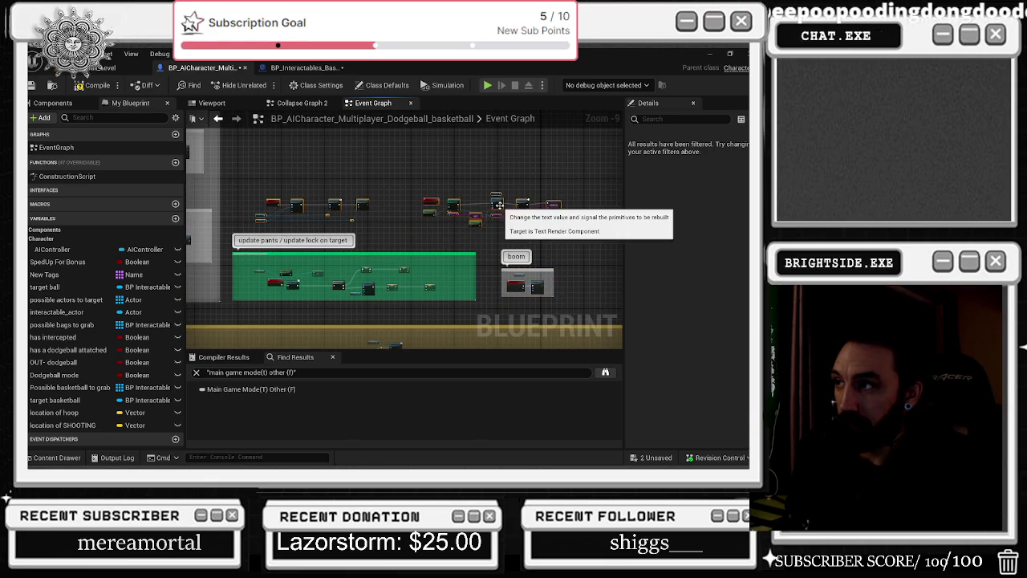
pyautogui.moveTo(518, 200); pyautogui.dragTo(503, 207)
pyautogui.moveTo(380, 170)
pyautogui.mouseDown()
pyautogui.moveTo(563, 228)
pyautogui.moveTo(593, 261)
pyautogui.moveTo(581, 228)
pyautogui.moveTo(634, 245)
pyautogui.moveTo(585, 233)
pyautogui.mouseUp()
pyautogui.moveTo(463, 221)
pyautogui.mouseDown()
pyautogui.moveTo(309, 175)
pyautogui.moveTo(419, 214)
pyautogui.moveTo(430, 256)
pyautogui.mouseUp()
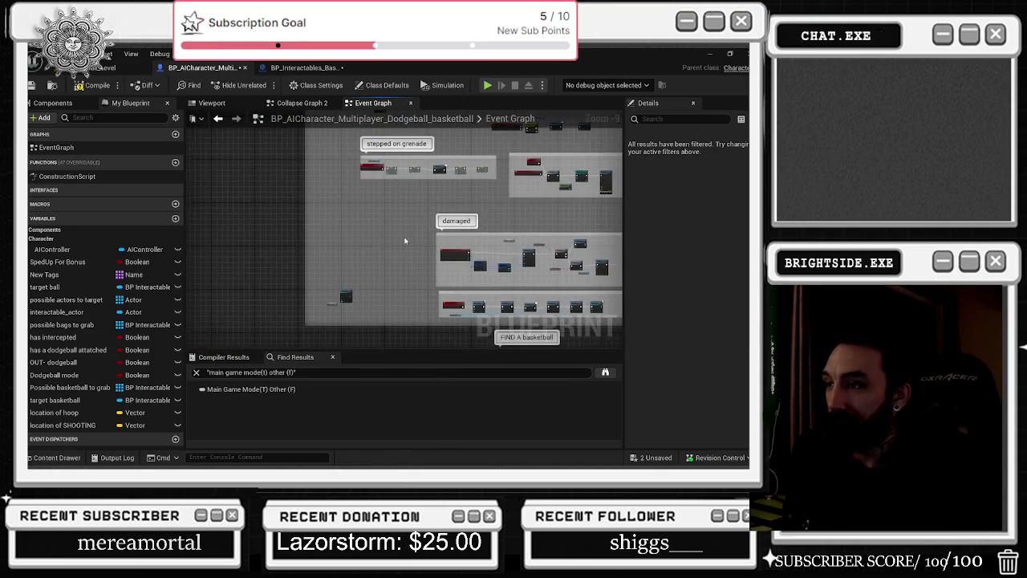
pyautogui.moveTo(352, 237); pyautogui.dragTo(299, 174)
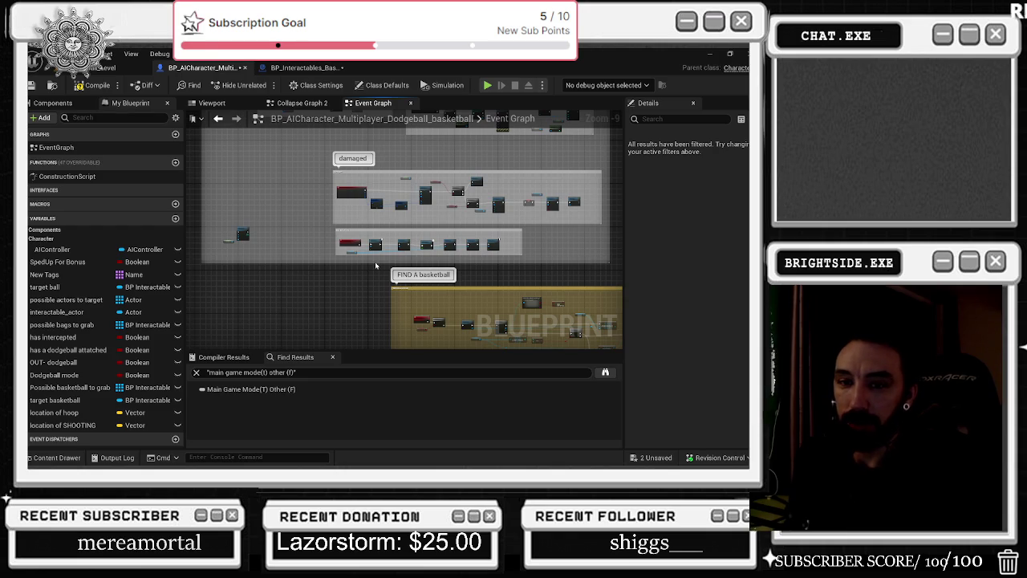
pyautogui.hotkey('alt', 'Tab')
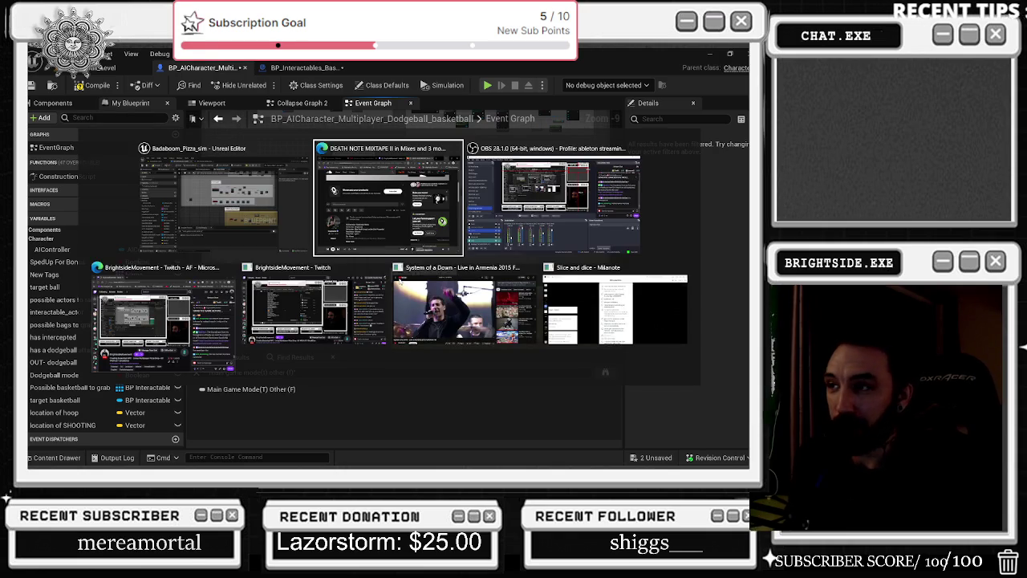
pyautogui.click(476, 324)
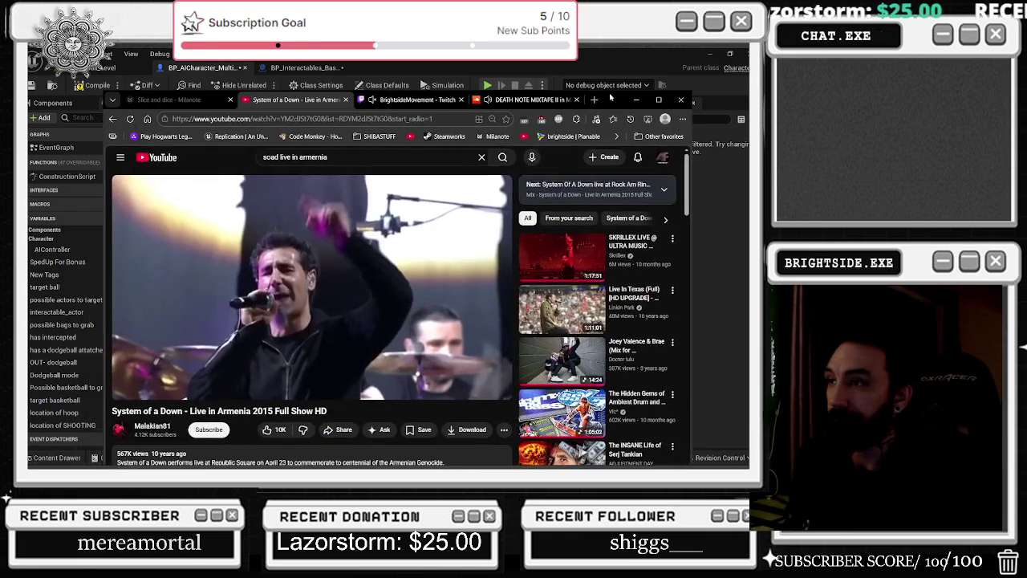
pyautogui.click(374, 121)
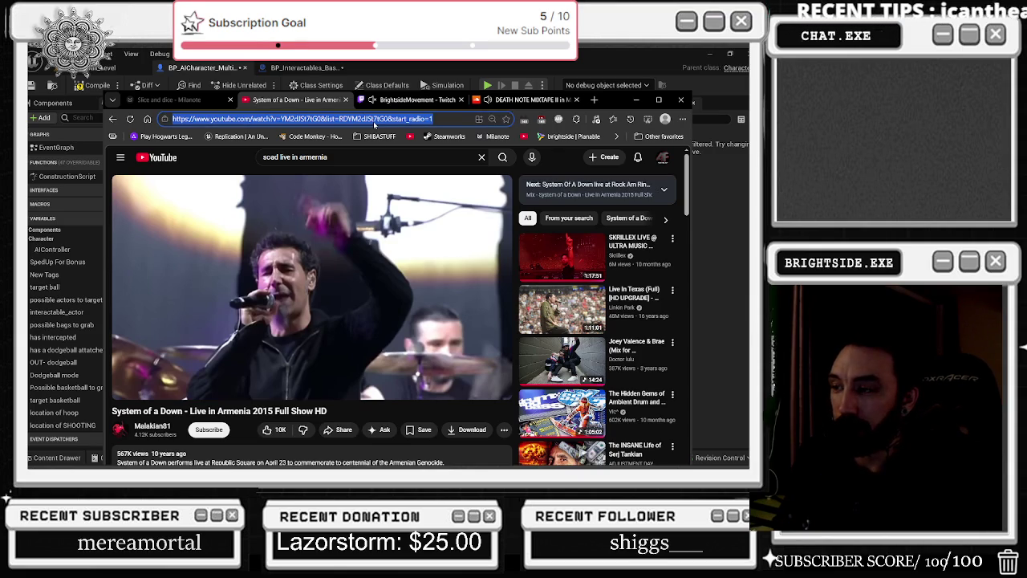
pyautogui.write('miley c')
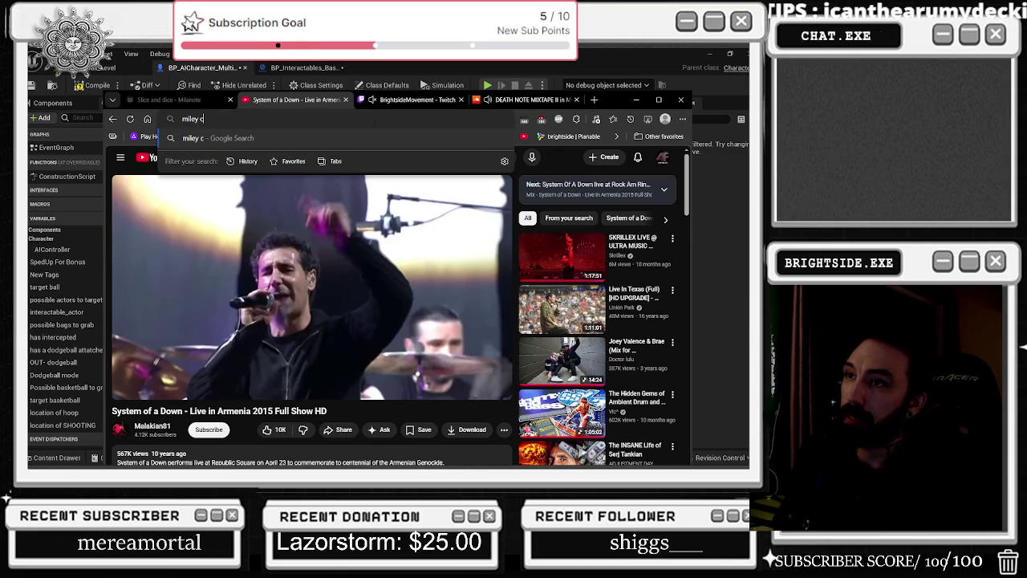
pyautogui.write('s')
pyautogui.press('Return')
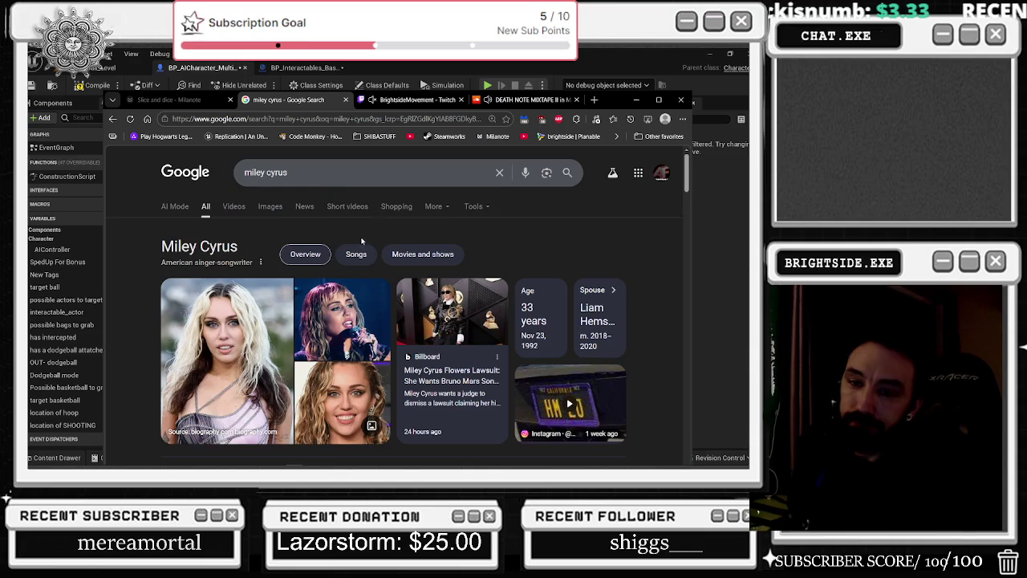
pyautogui.scroll(-2, 383, 272)
pyautogui.moveTo(425, 217)
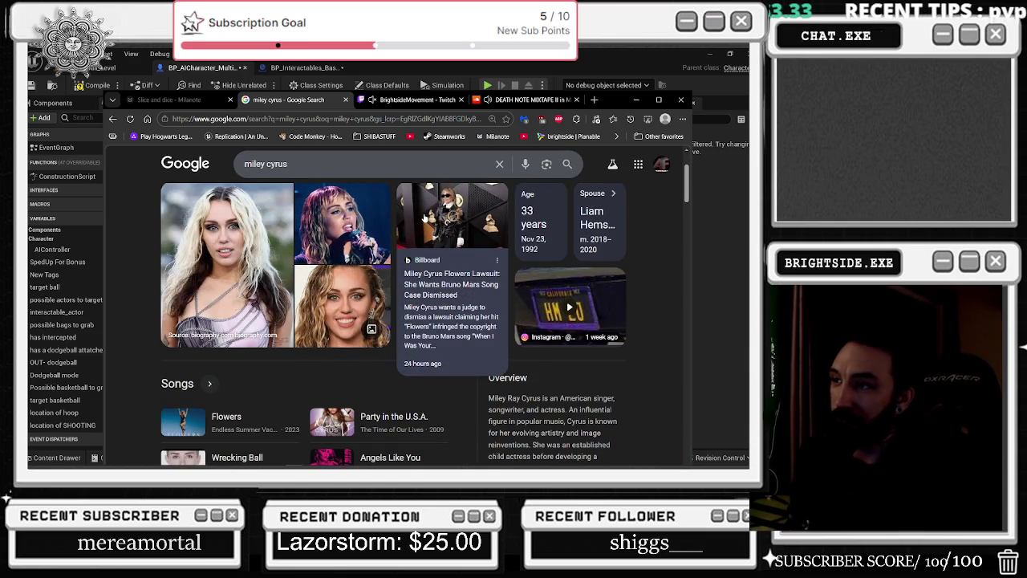
pyautogui.scroll(-2, 425, 217)
pyautogui.scroll(-3, 425, 215)
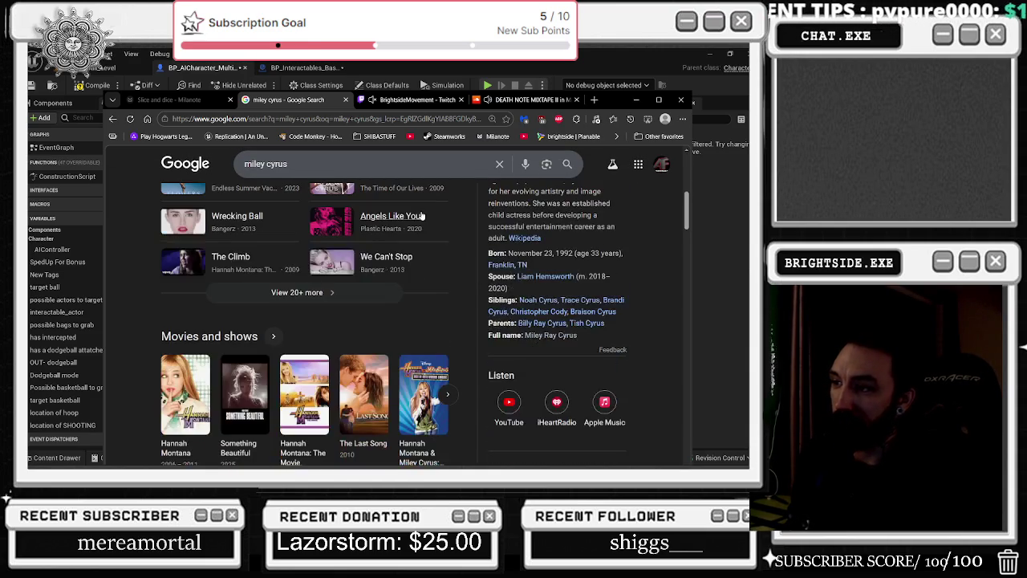
pyautogui.scroll(-4, 380, 200)
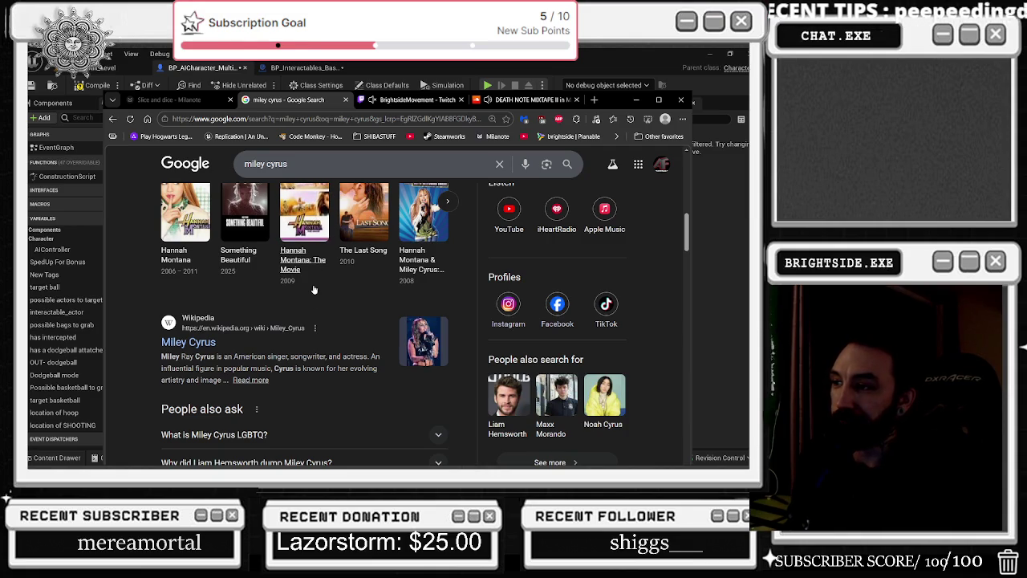
pyautogui.scroll(-5, 314, 289)
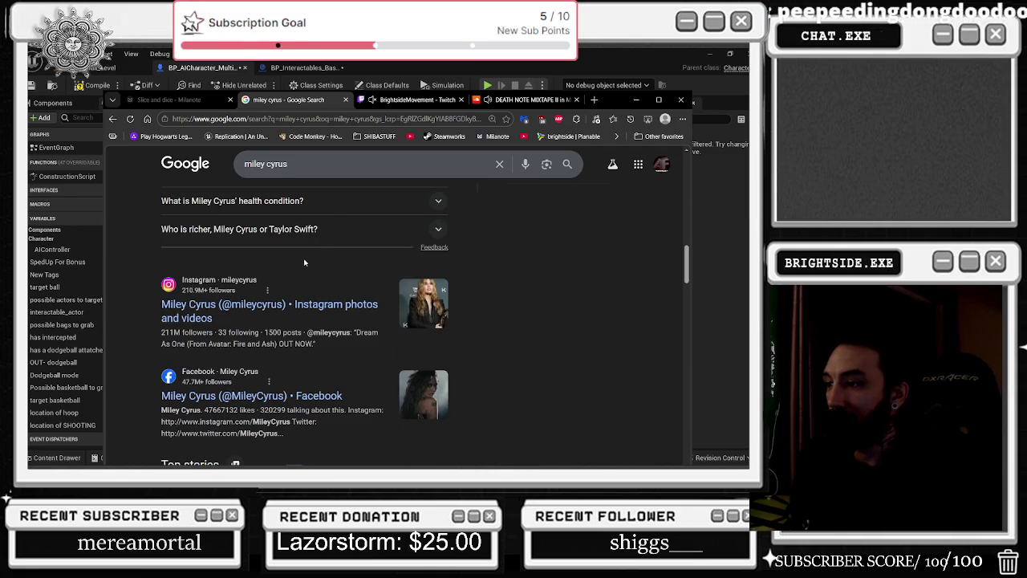
pyautogui.click(410, 100)
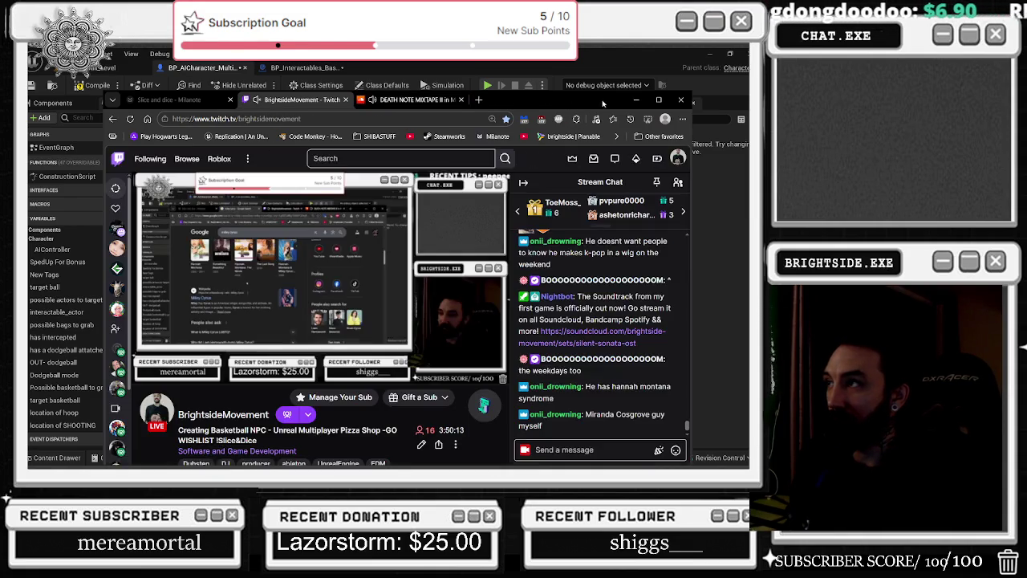
pyautogui.click(636, 99)
pyautogui.moveTo(481, 277); pyautogui.dragTo(431, 282)
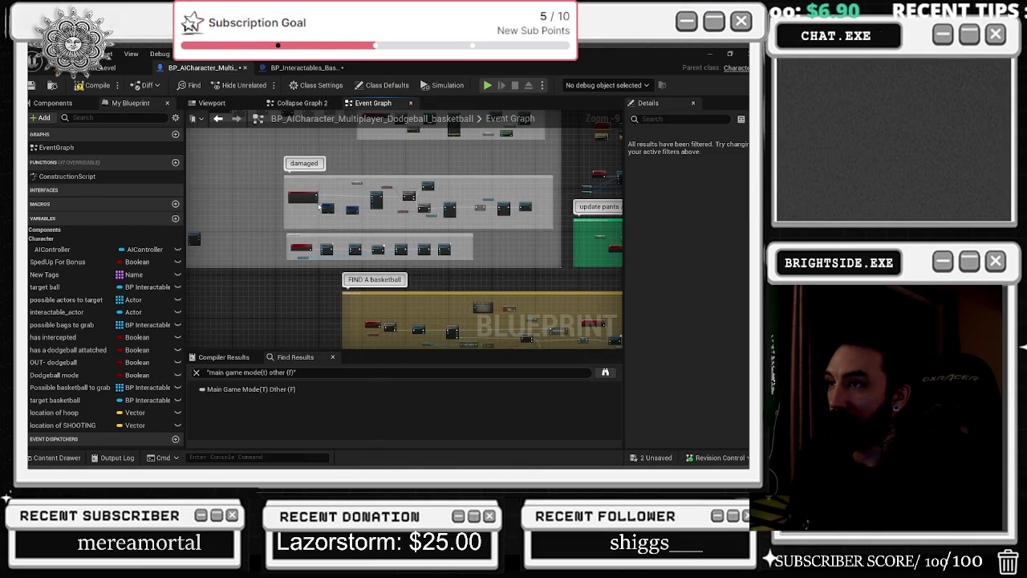
# Zoom out, nudge the FIND A basketball group left, and zoom in on Go to basketball
pyautogui.scroll(-2, 291, 235)
pyautogui.scroll(-1, 292, 235)
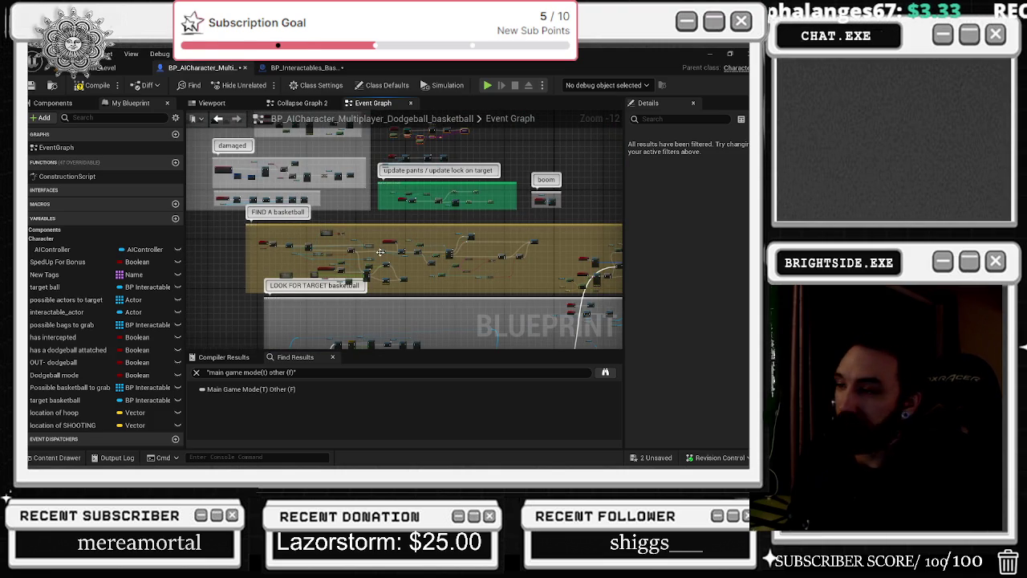
pyautogui.moveTo(346, 227); pyautogui.dragTo(313, 228)
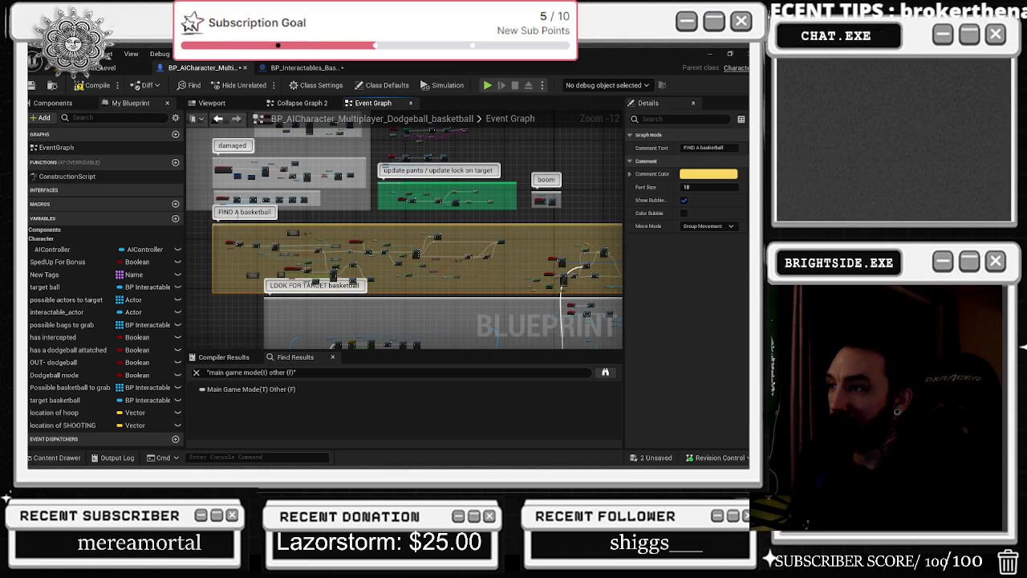
pyautogui.scroll(9, 233, 244)
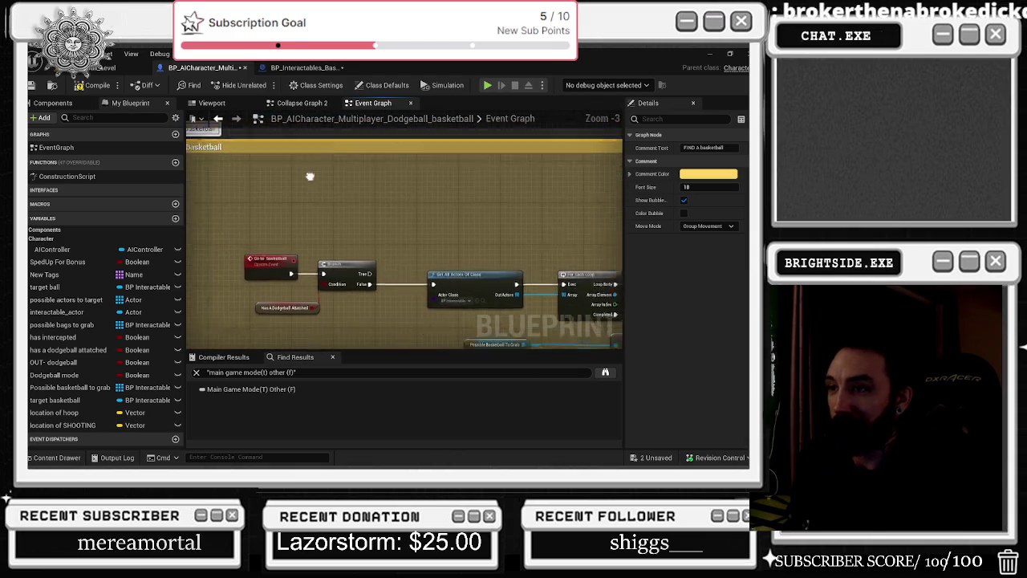
# Realign the Go to basketball event, Branch and Has A Dodgeball Attached nodes
pyautogui.moveTo(306, 282)
pyautogui.mouseDown()
pyautogui.moveTo(271, 217)
pyautogui.moveTo(301, 263)
pyautogui.moveTo(305, 240)
pyautogui.mouseUp()
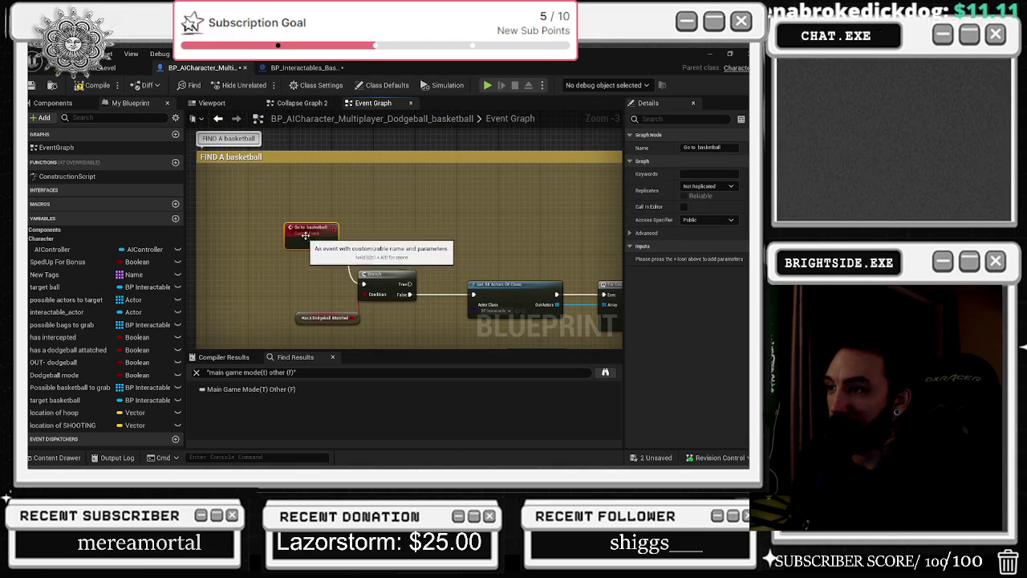
pyautogui.moveTo(385, 274); pyautogui.dragTo(401, 274)
pyautogui.click(298, 321)
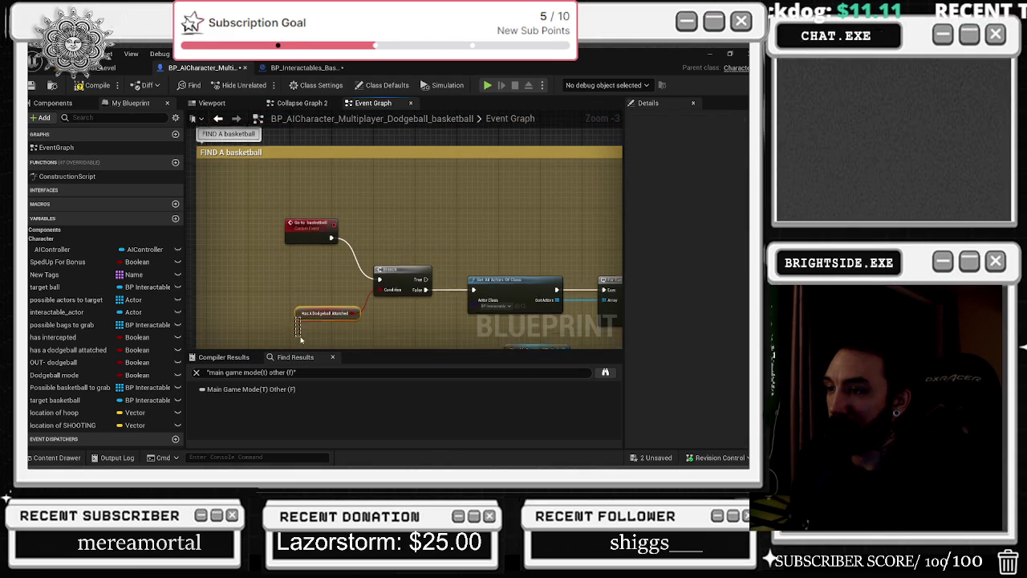
pyautogui.moveTo(301, 311); pyautogui.dragTo(306, 334)
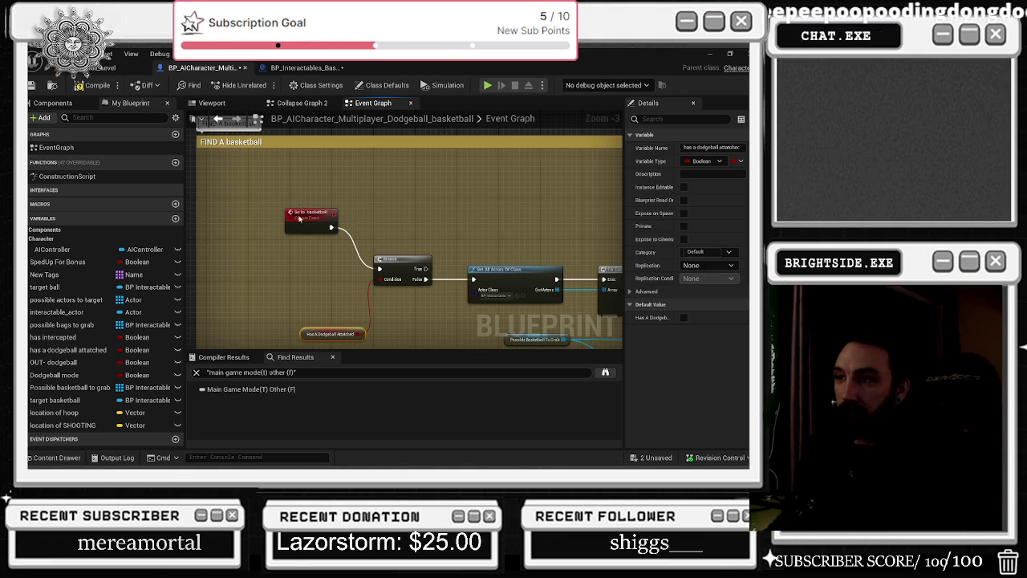
pyautogui.moveTo(297, 215); pyautogui.dragTo(312, 219)
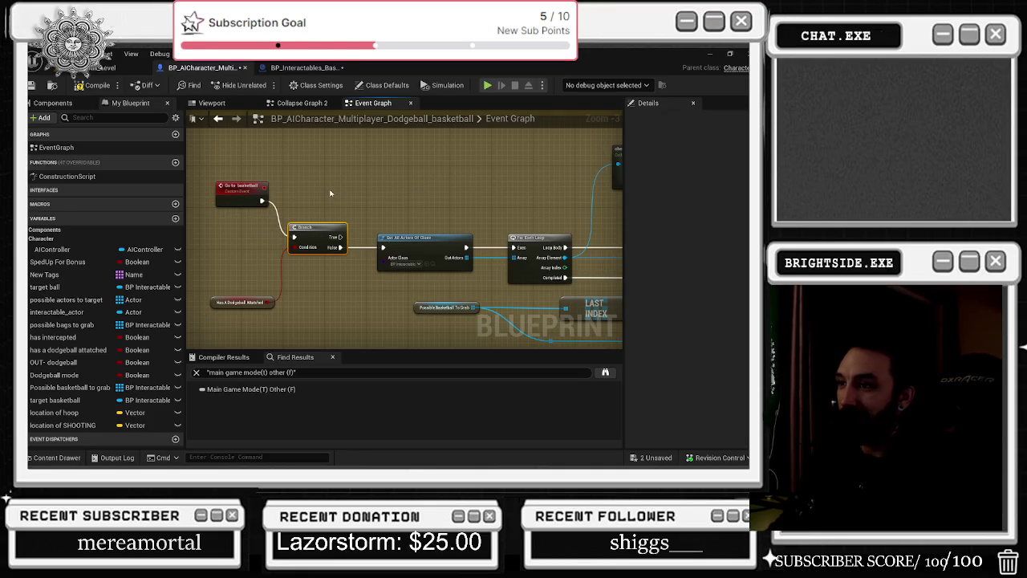
# Save the blueprint and switch to the browser's SoundCloud DEATH NOTE mixtape page
pyautogui.click(32, 85)
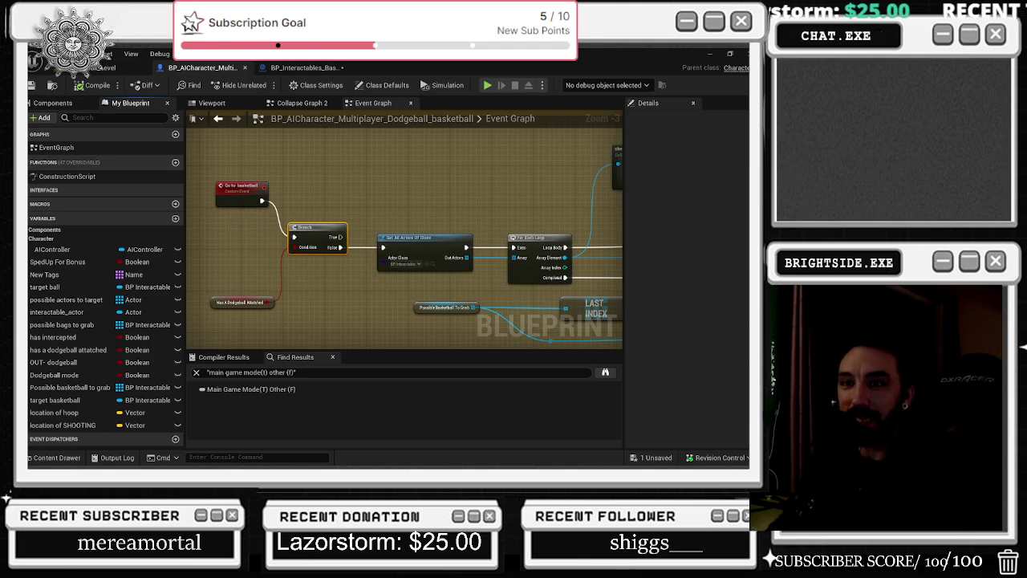
pyautogui.hotkey('alt', 'Tab')
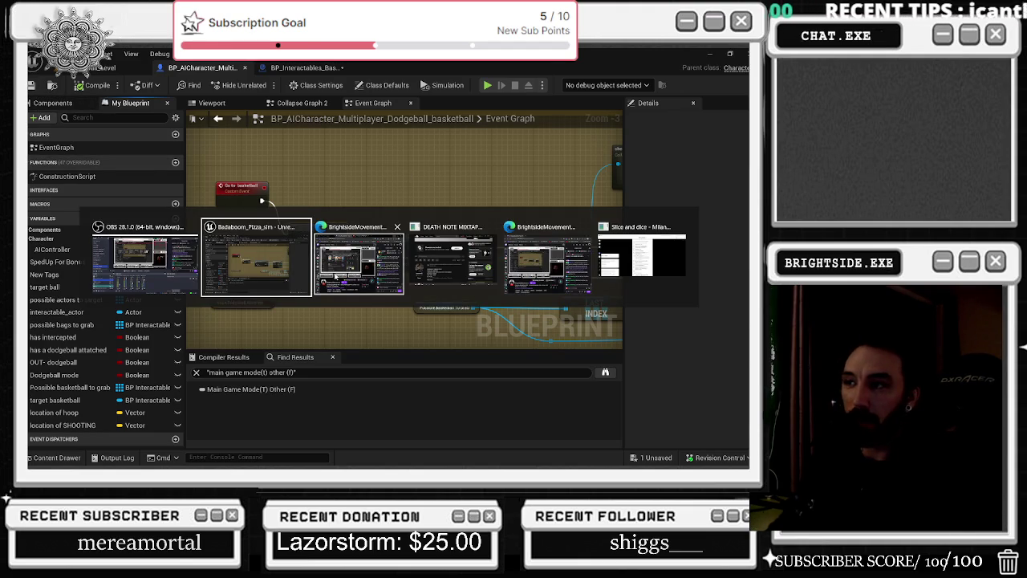
pyautogui.click(453, 258)
# Search Google for the actress's name plus 2026 and show only image results
pyautogui.hotkey('alt', 'Tab')
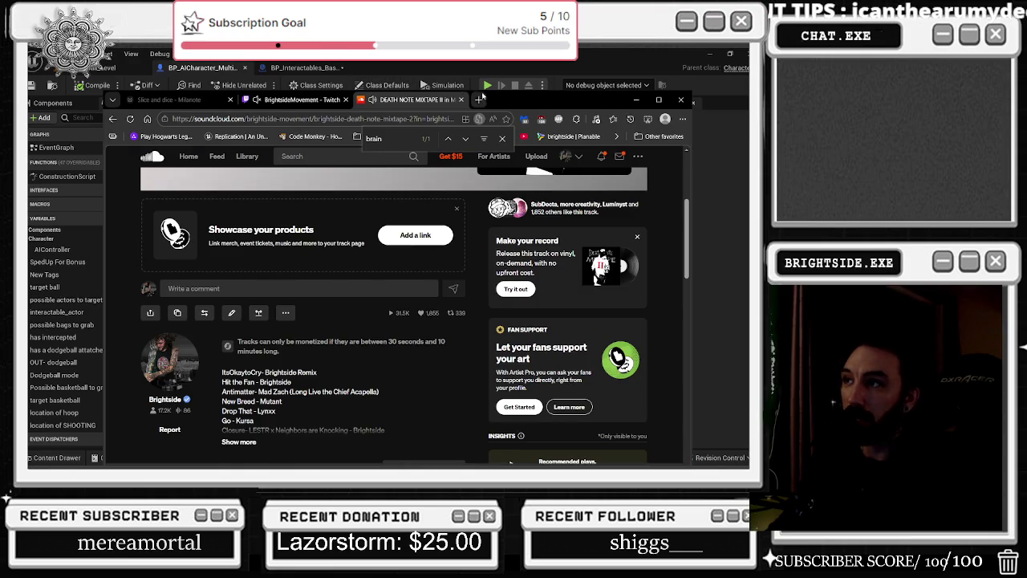
pyautogui.hotkey('ctrl', 't')
pyautogui.write('miran')
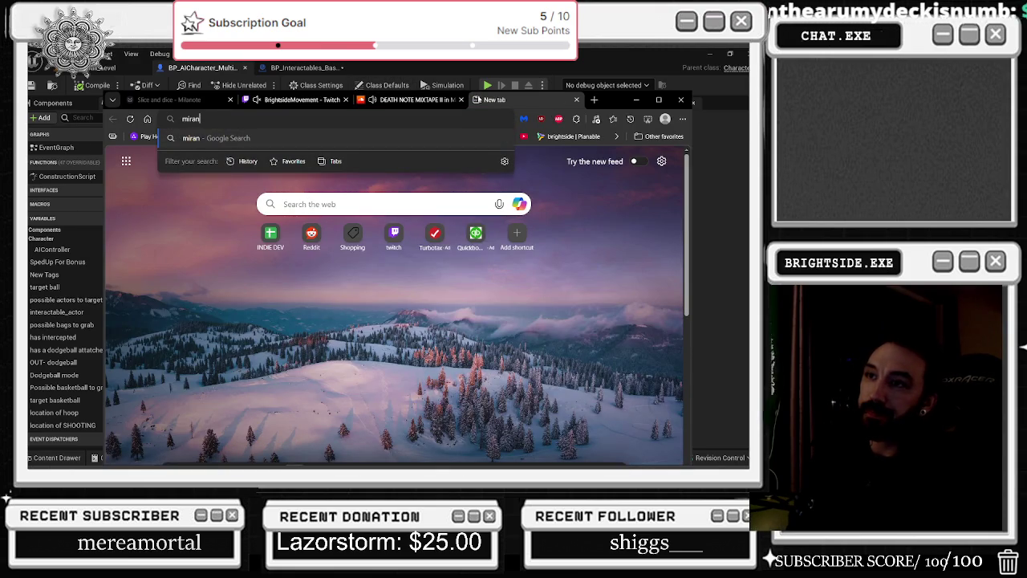
pyautogui.write('ve')
pyautogui.press('Return')
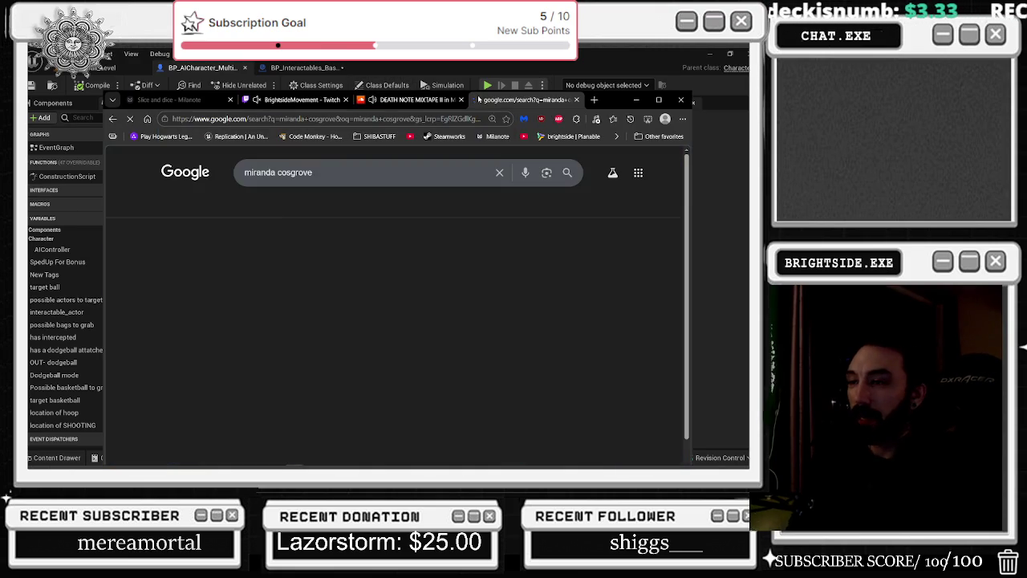
pyautogui.click(314, 172)
pyautogui.write('2026')
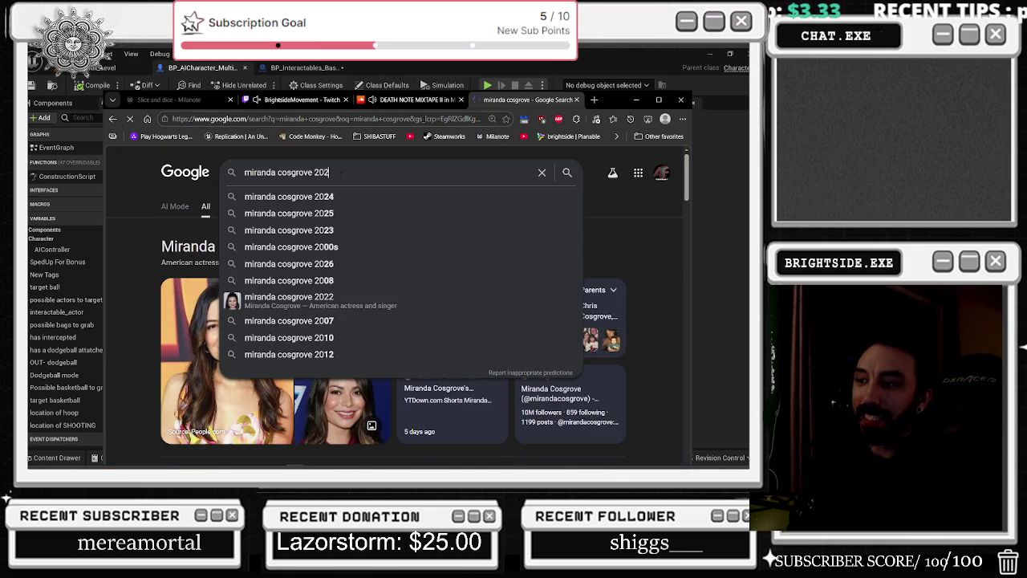
pyautogui.press('Return')
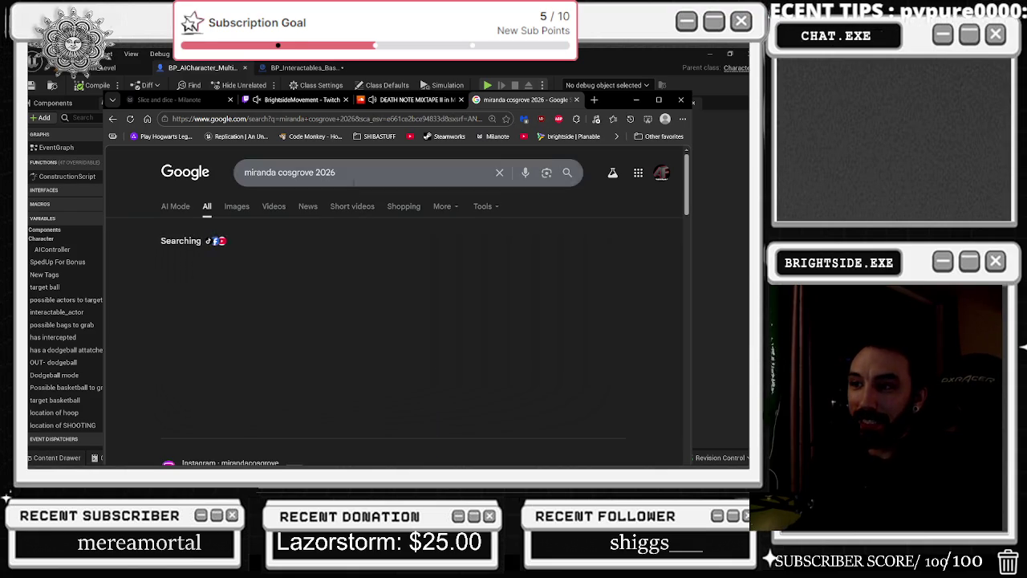
pyautogui.click(238, 207)
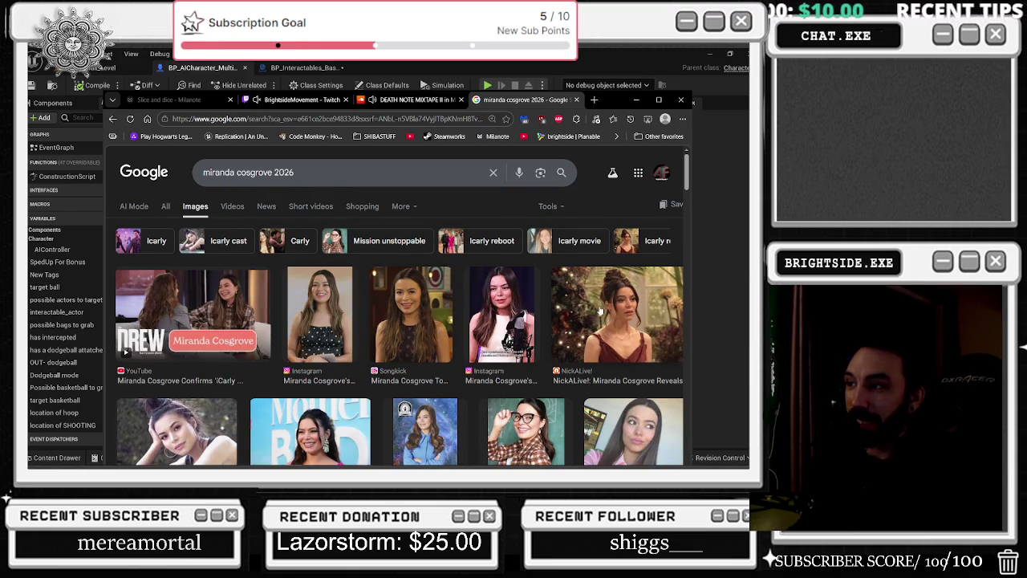
# Preview the Birthday, People.com, Yahoo and Hollywood Reporter image results
pyautogui.scroll(-2, 657, 324)
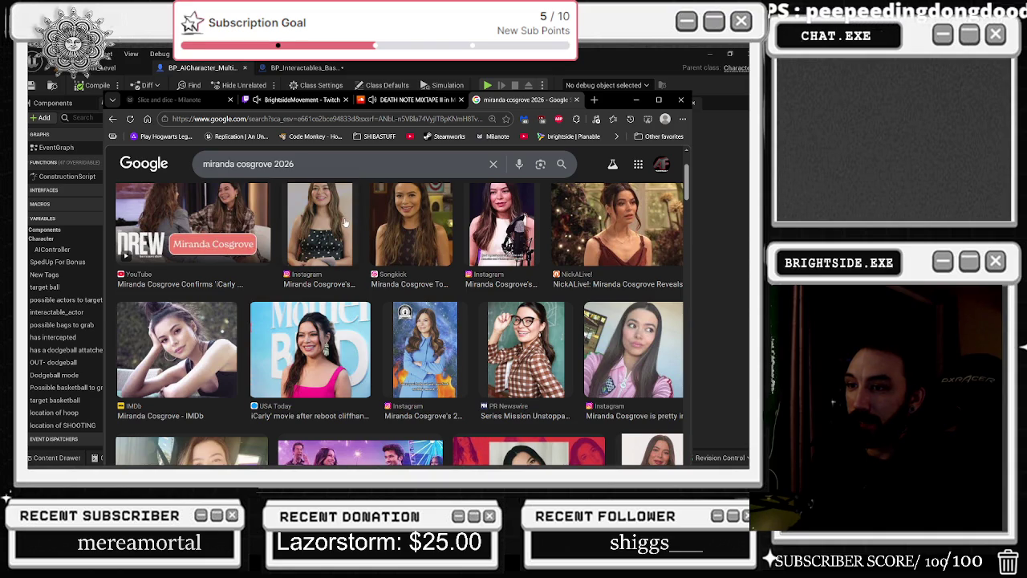
pyautogui.scroll(-3, 345, 223)
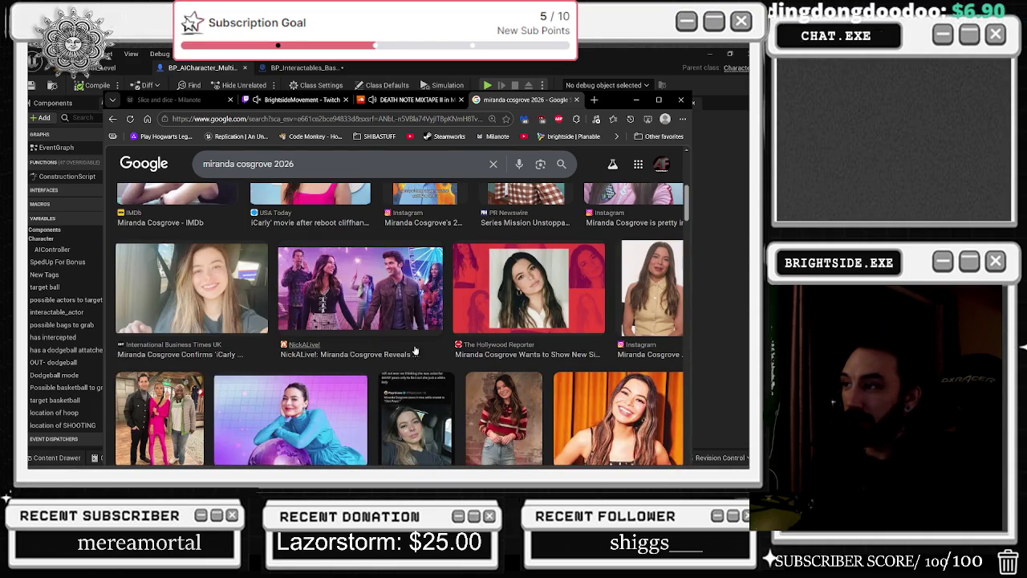
pyautogui.scroll(-2, 434, 356)
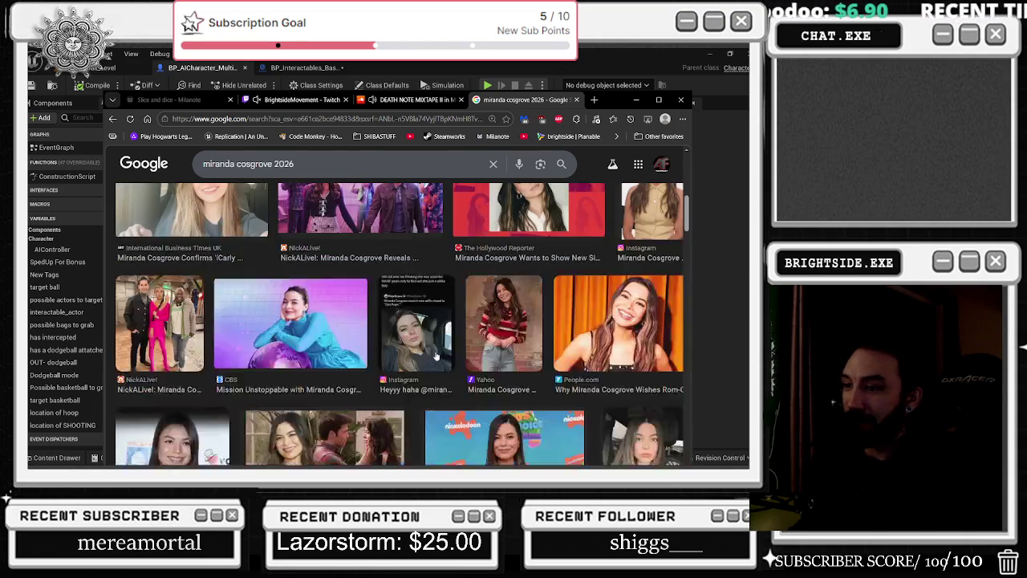
pyautogui.scroll(-2, 522, 268)
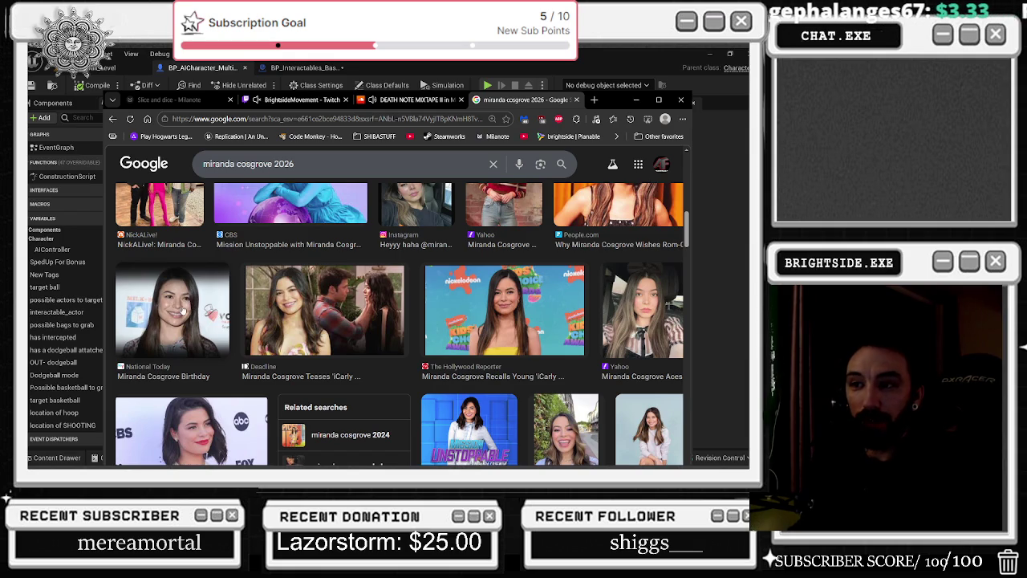
pyautogui.click(185, 311)
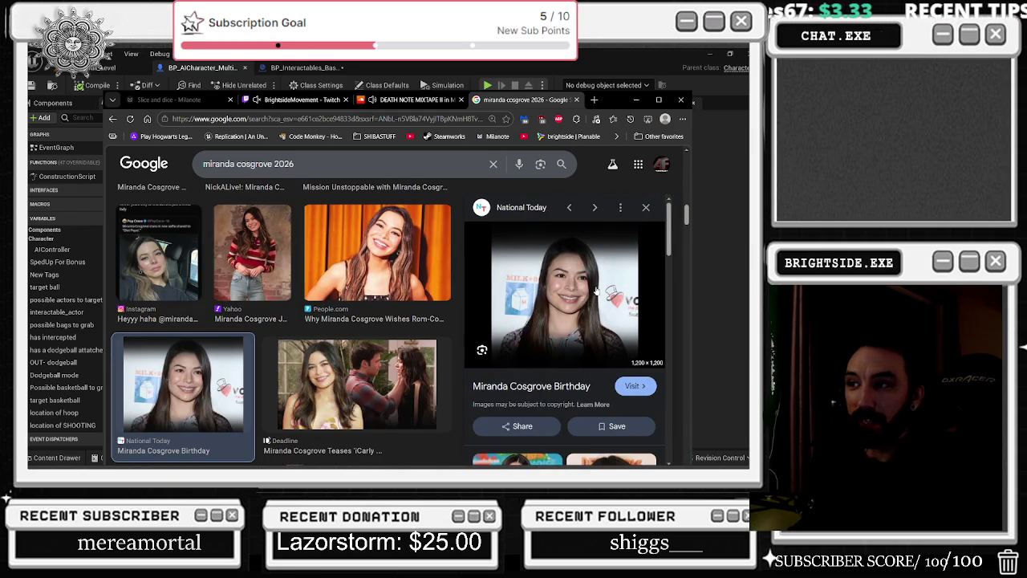
pyautogui.click(405, 277)
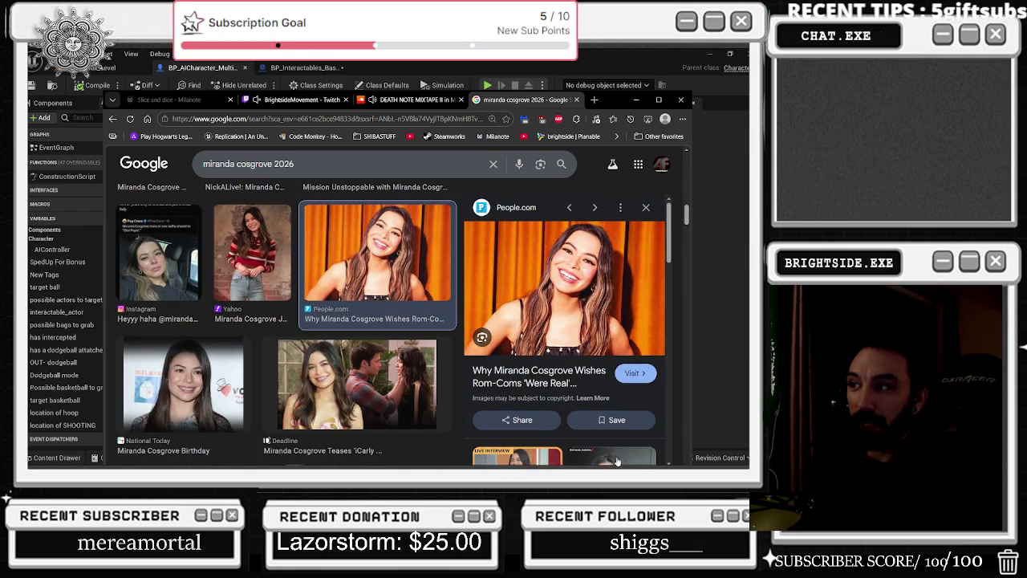
pyautogui.scroll(-4, 349, 374)
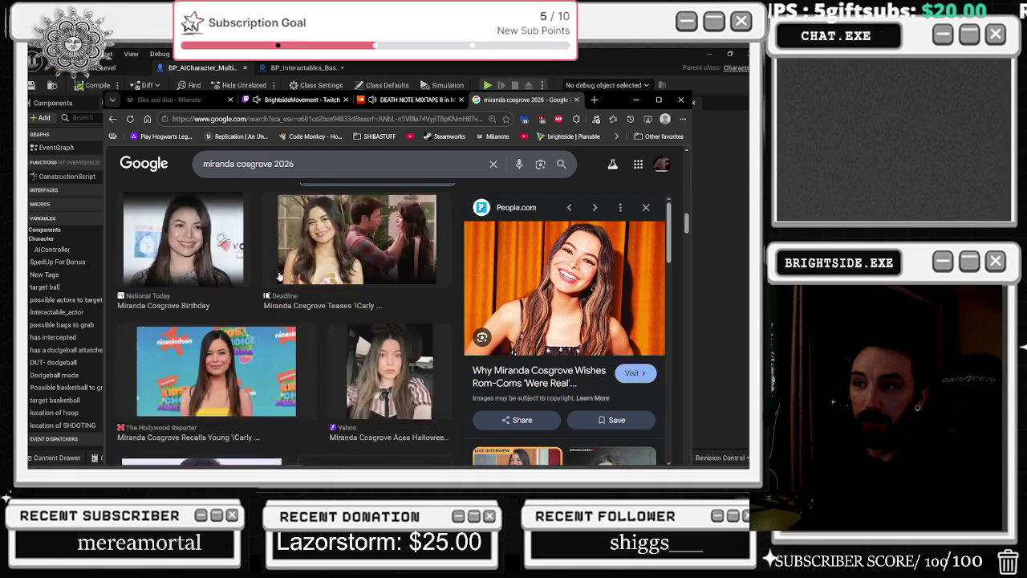
pyautogui.click(439, 331)
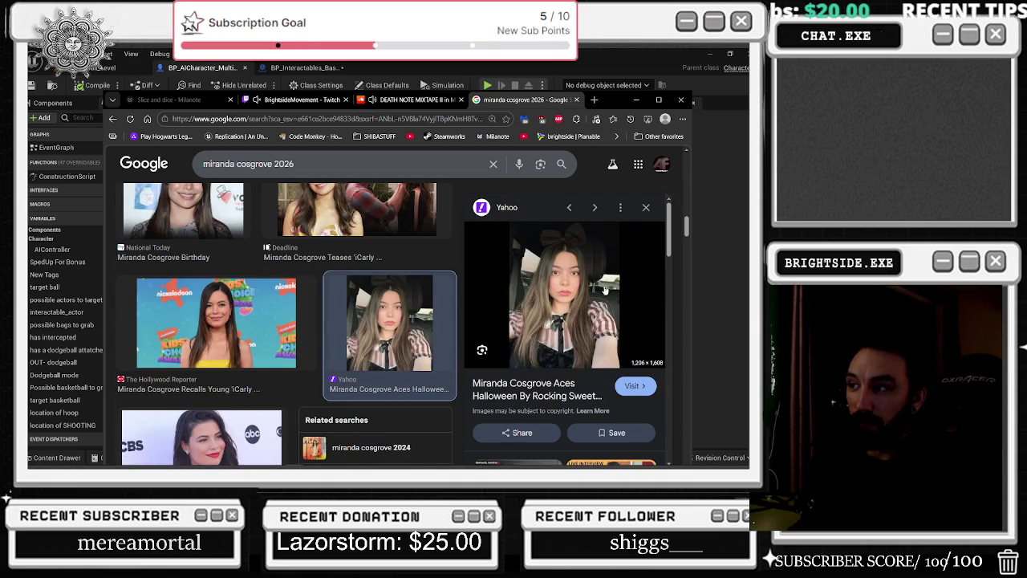
pyautogui.click(283, 334)
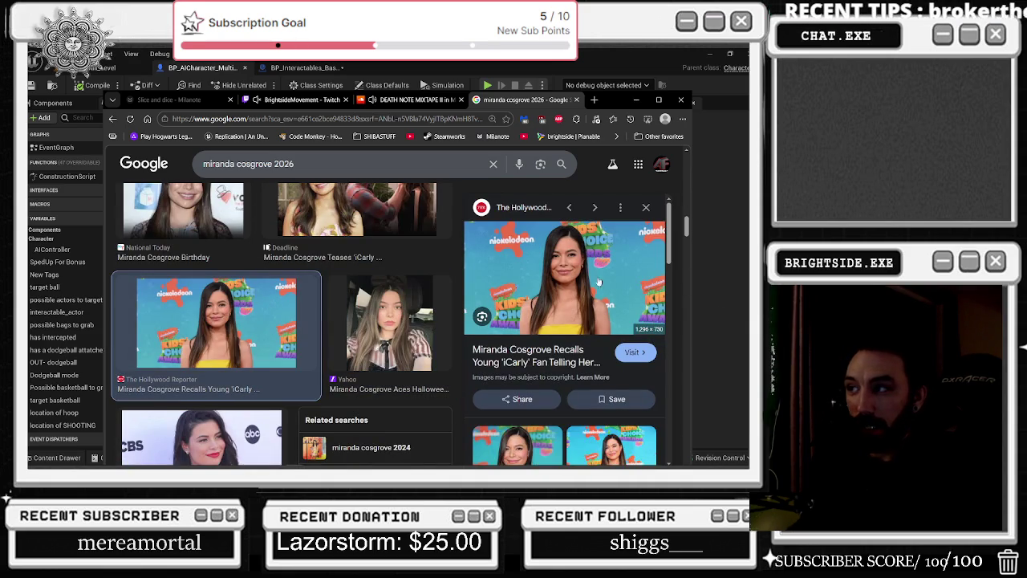
# Preview the Extra TV, Getty, On This Day and Concerty images, then close the tab and minimize Edge
pyautogui.scroll(-3, 296, 413)
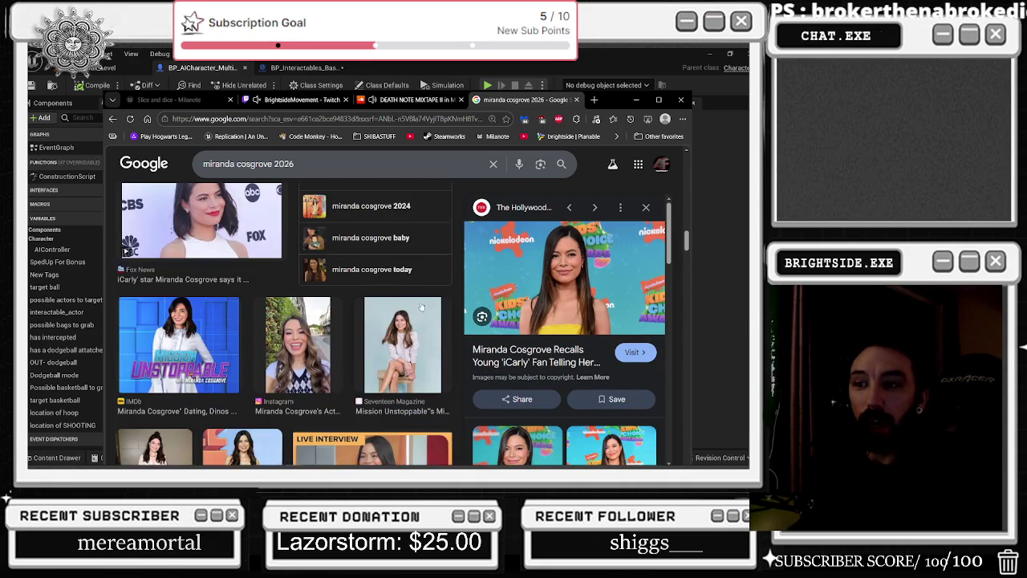
pyautogui.scroll(-3, 303, 345)
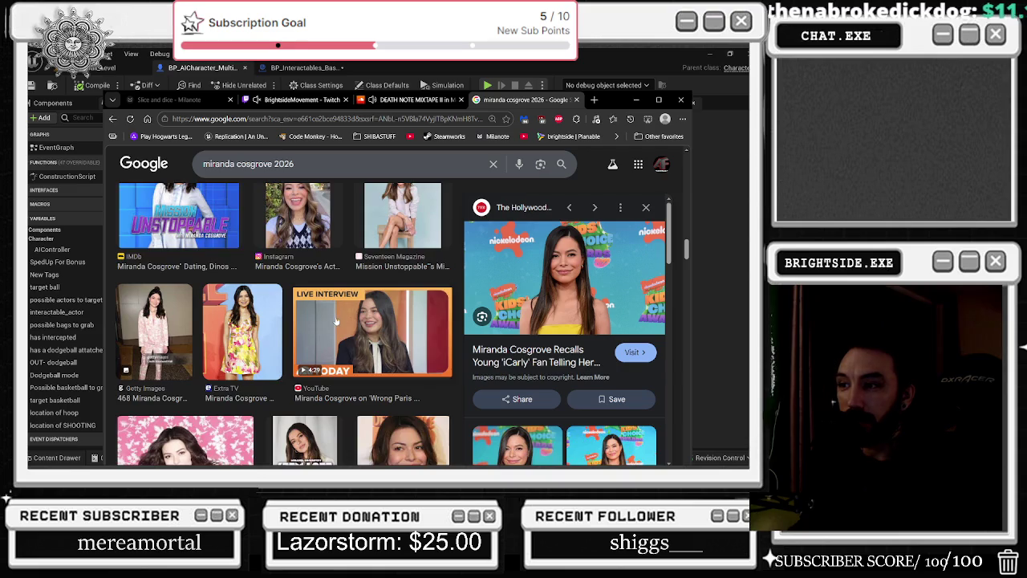
pyautogui.click(254, 213)
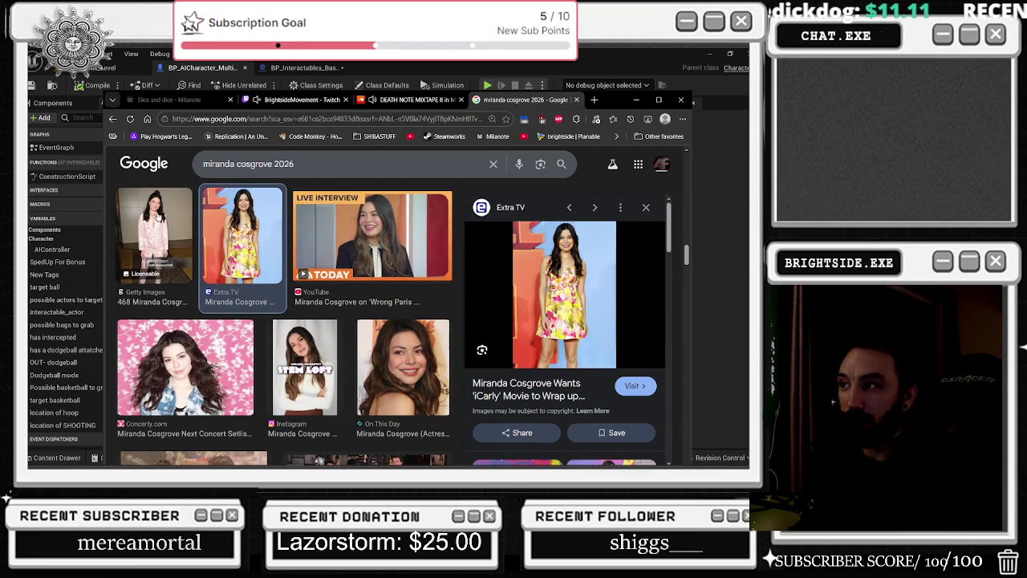
pyautogui.click(158, 216)
pyautogui.click(217, 217)
pyautogui.click(160, 241)
pyautogui.click(216, 275)
pyautogui.click(393, 363)
pyautogui.click(218, 382)
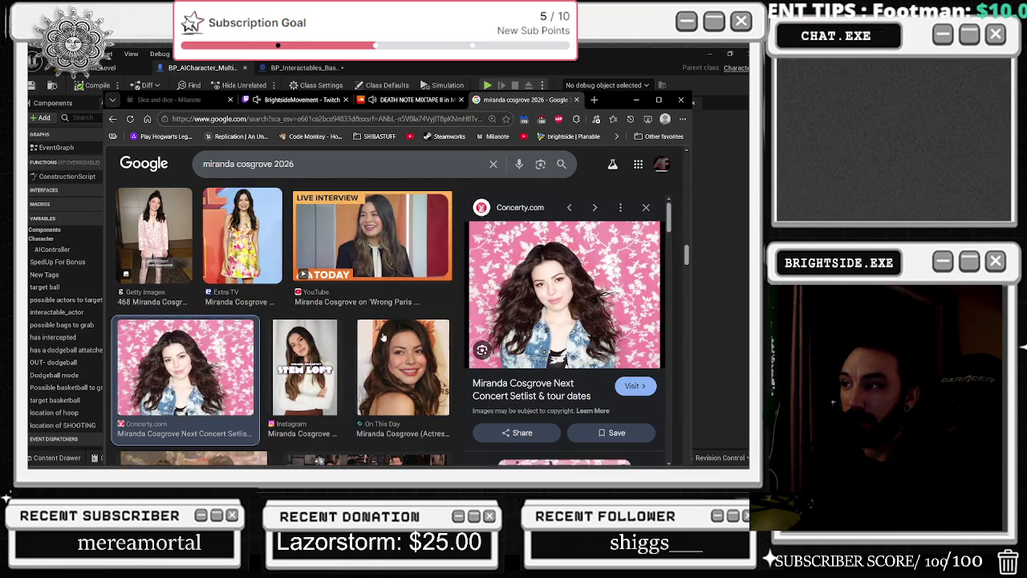
pyautogui.click(391, 361)
pyautogui.scroll(-3, 391, 361)
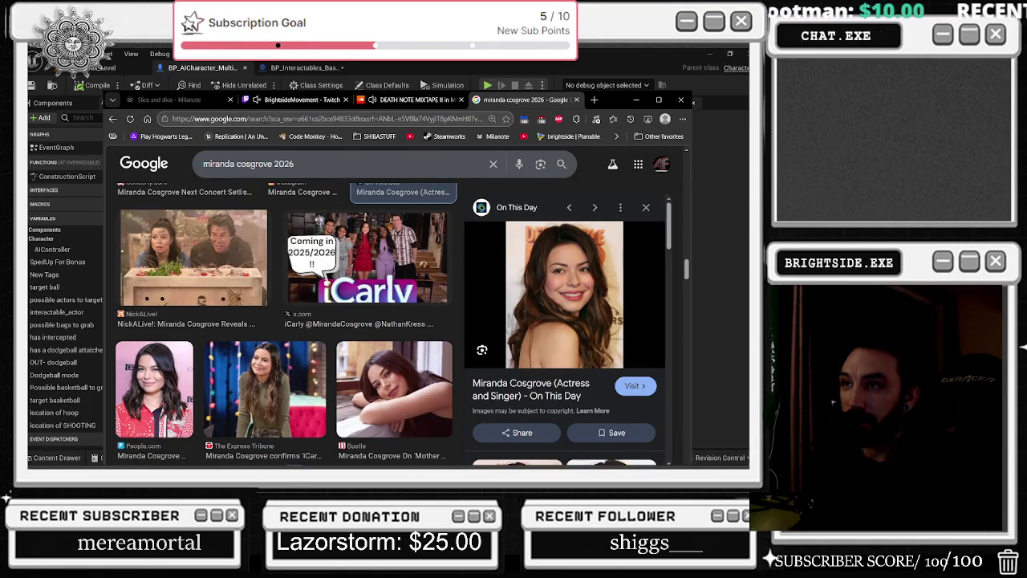
pyautogui.click(575, 99)
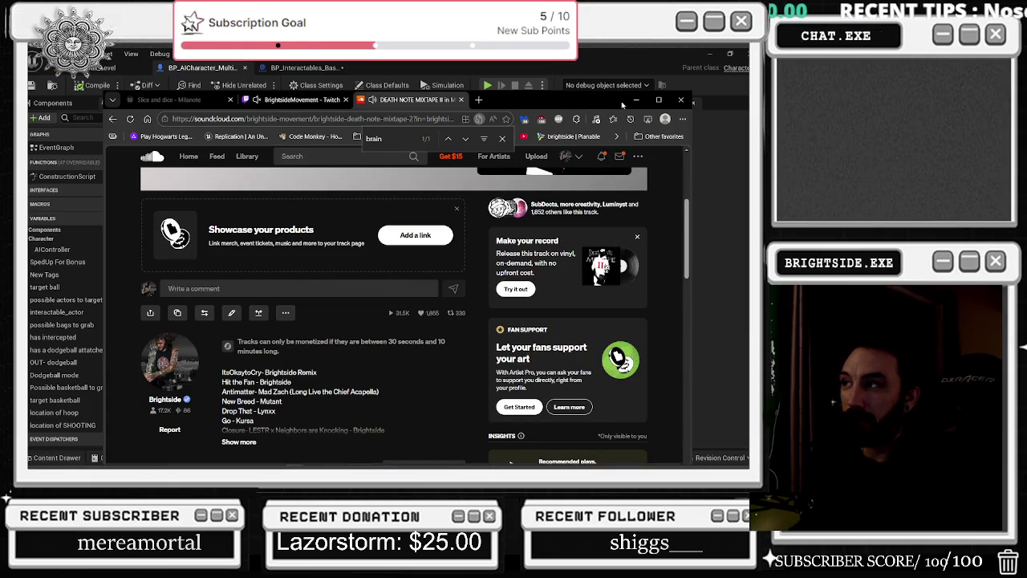
pyautogui.click(635, 100)
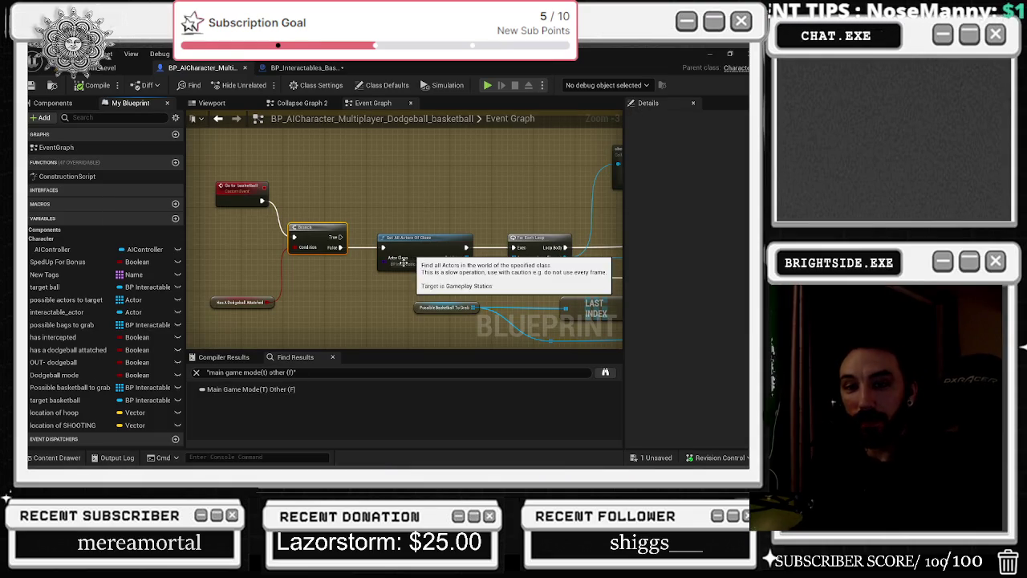
# Pan the graph to the ADDUNIQUE and Branch nodes, check the basketball blueprint, then return to the AI character graph
pyautogui.moveTo(420, 207); pyautogui.dragTo(294, 174)
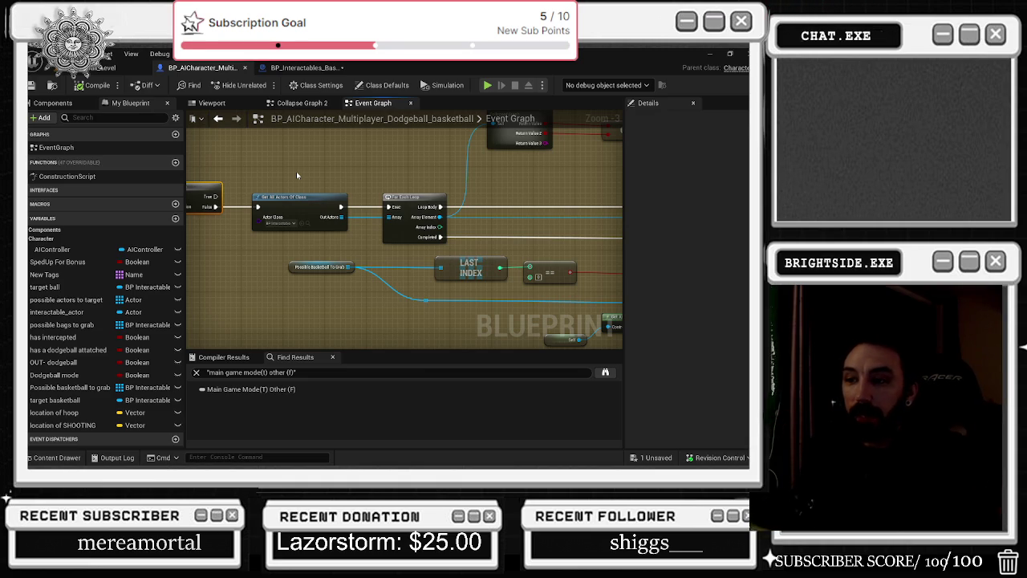
pyautogui.moveTo(296, 175); pyautogui.dragTo(319, 219)
pyautogui.moveTo(498, 188); pyautogui.dragTo(330, 191)
pyautogui.moveTo(512, 197); pyautogui.dragTo(382, 199)
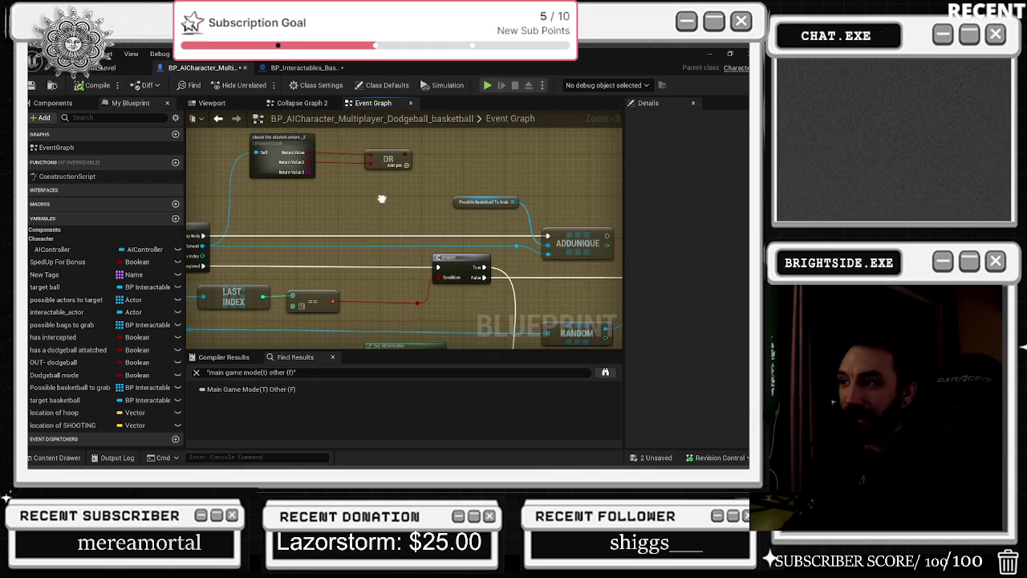
pyautogui.moveTo(469, 263); pyautogui.dragTo(391, 254)
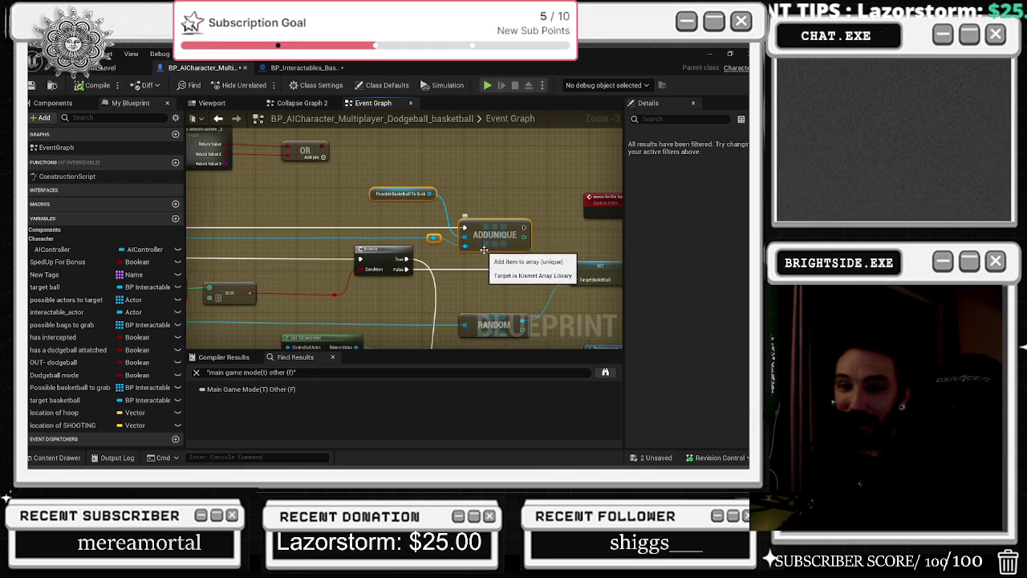
pyautogui.scroll(-2, 477, 247)
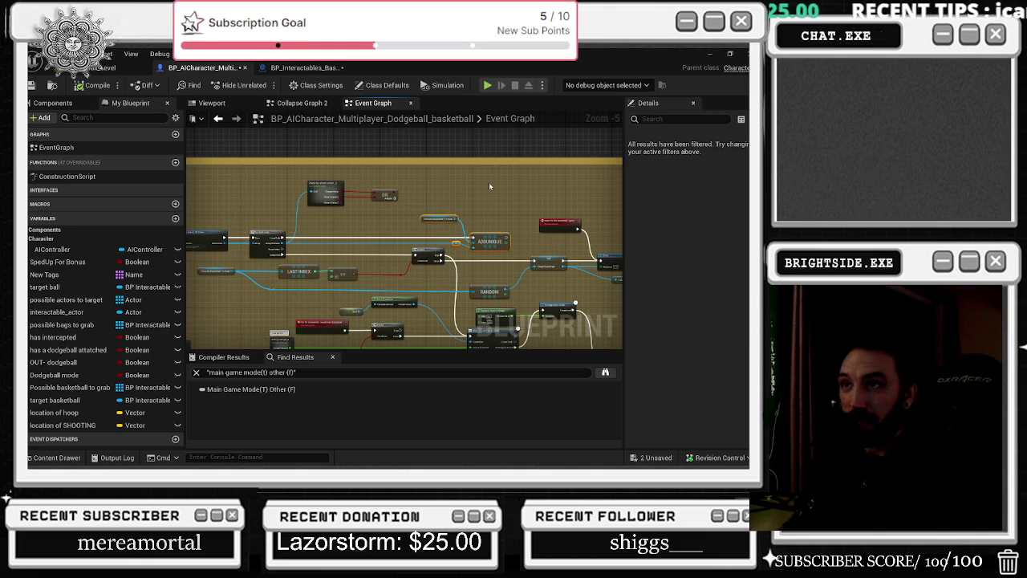
pyautogui.click(301, 67)
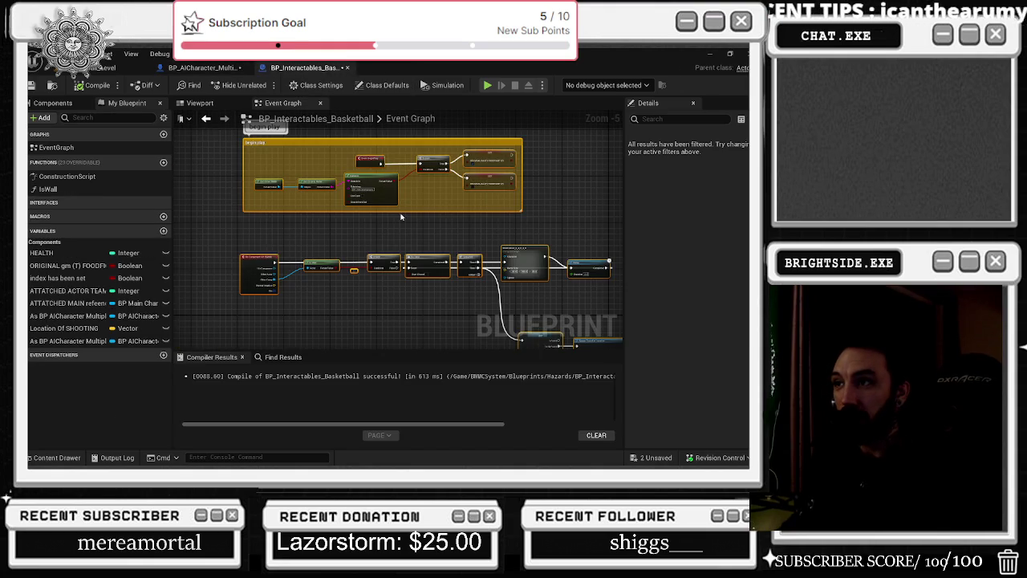
pyautogui.scroll(-3, 400, 210)
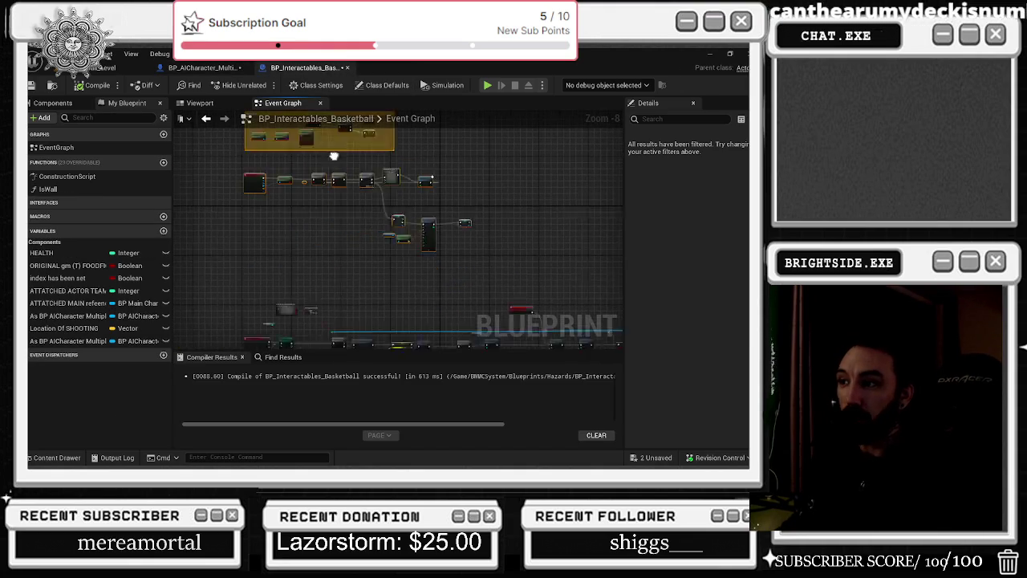
pyautogui.click(203, 68)
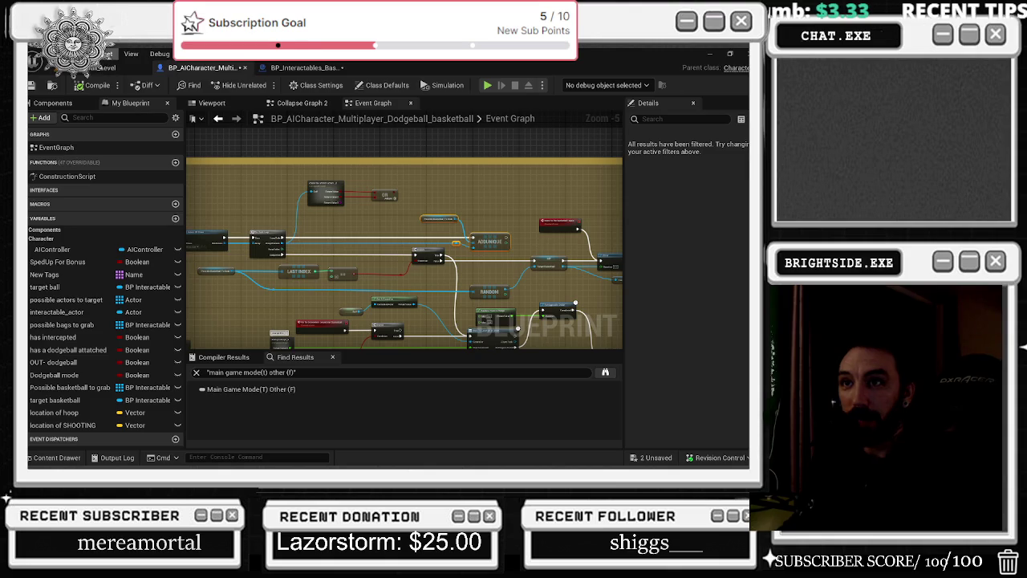
# Fly the viewport camera around the basketball court with W and S, then return to BP_AICharacter
pyautogui.click(54, 69)
pyautogui.press('s')
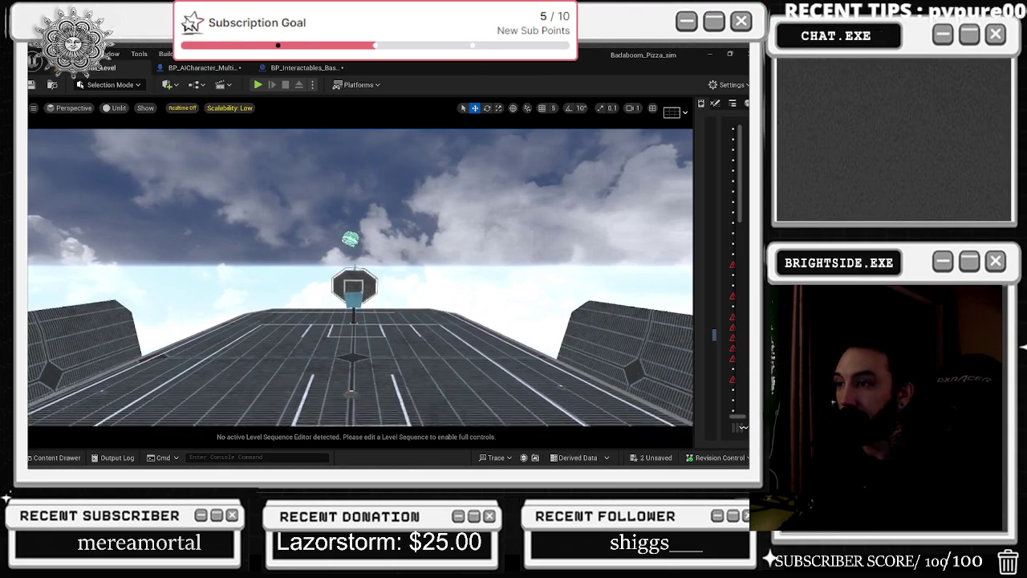
pyautogui.press('w')
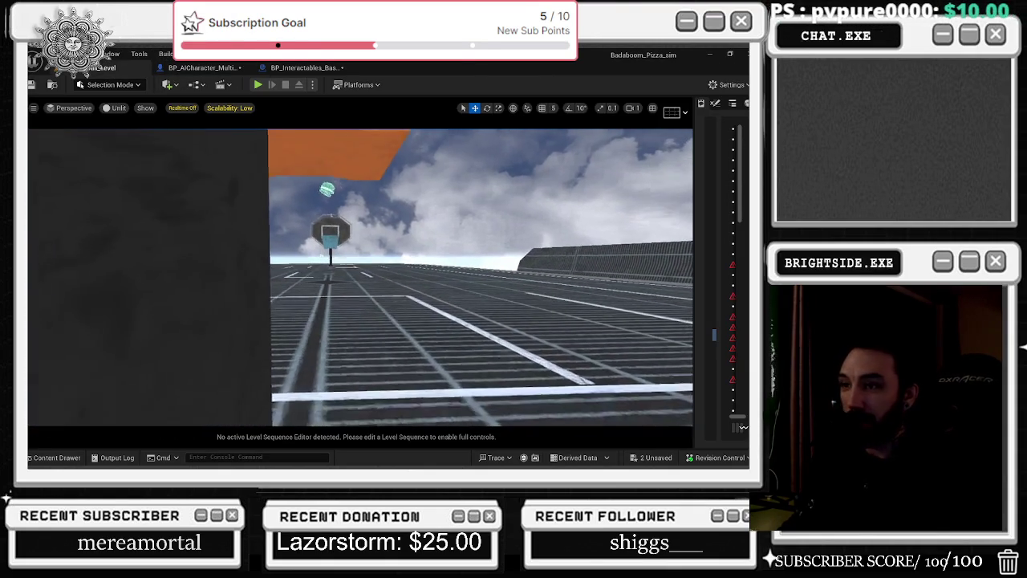
pyautogui.press('s')
pyautogui.press('w')
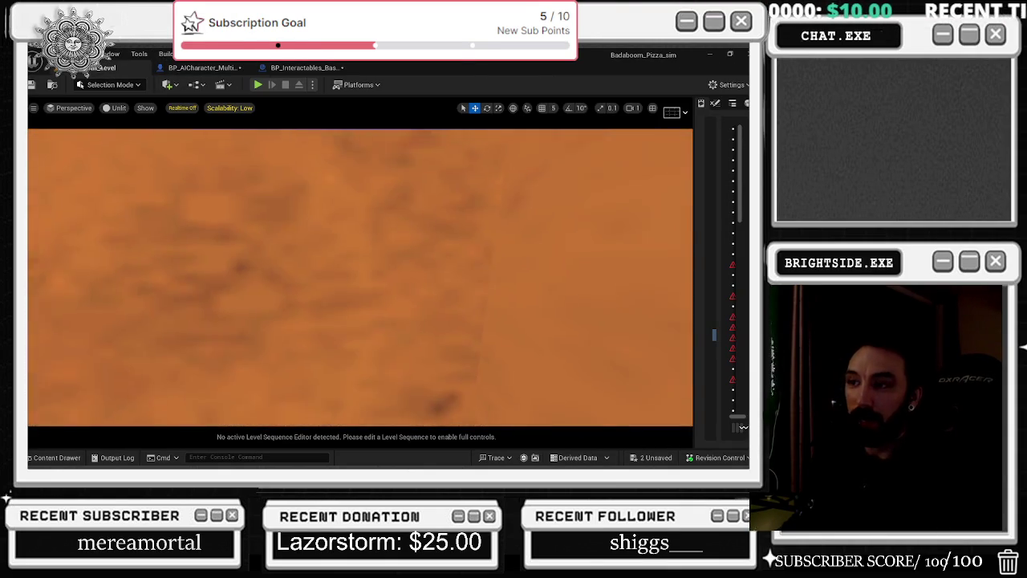
pyautogui.press('w')
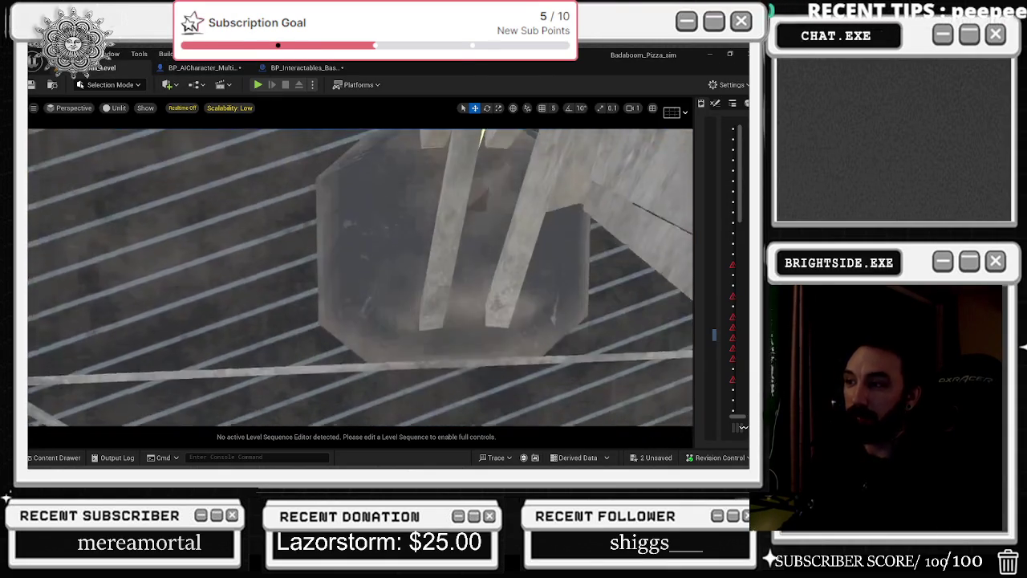
pyautogui.press('s')
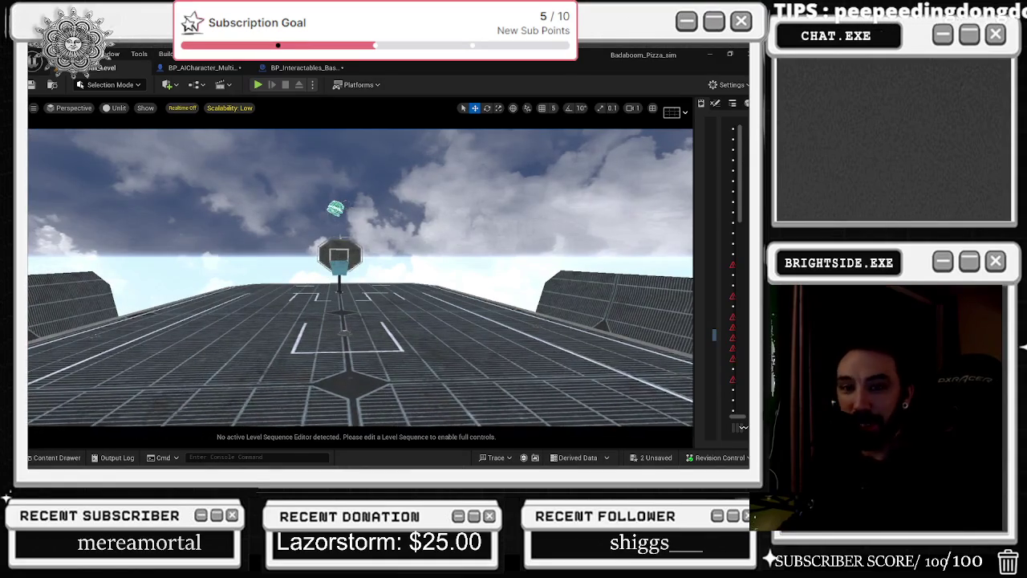
pyautogui.click(179, 68)
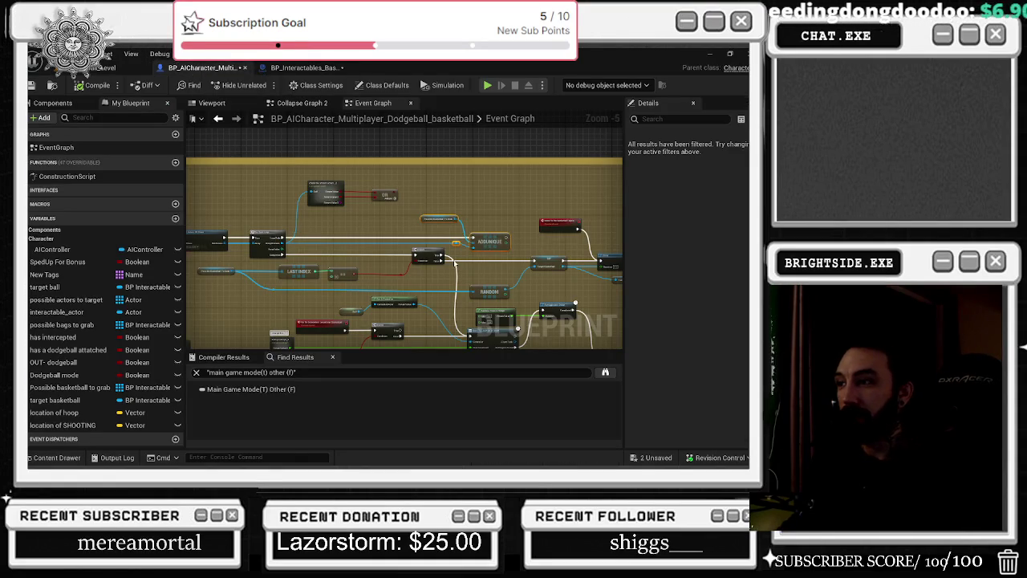
# Move the overlap and cast nodes further left in the basketball blueprint's event graph
pyautogui.click(314, 68)
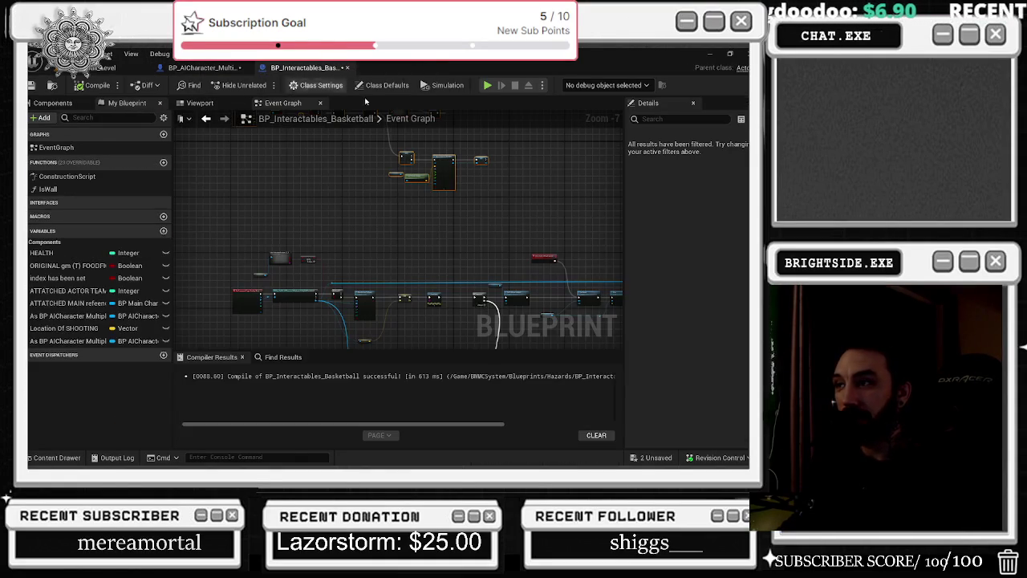
pyautogui.scroll(4, 414, 246)
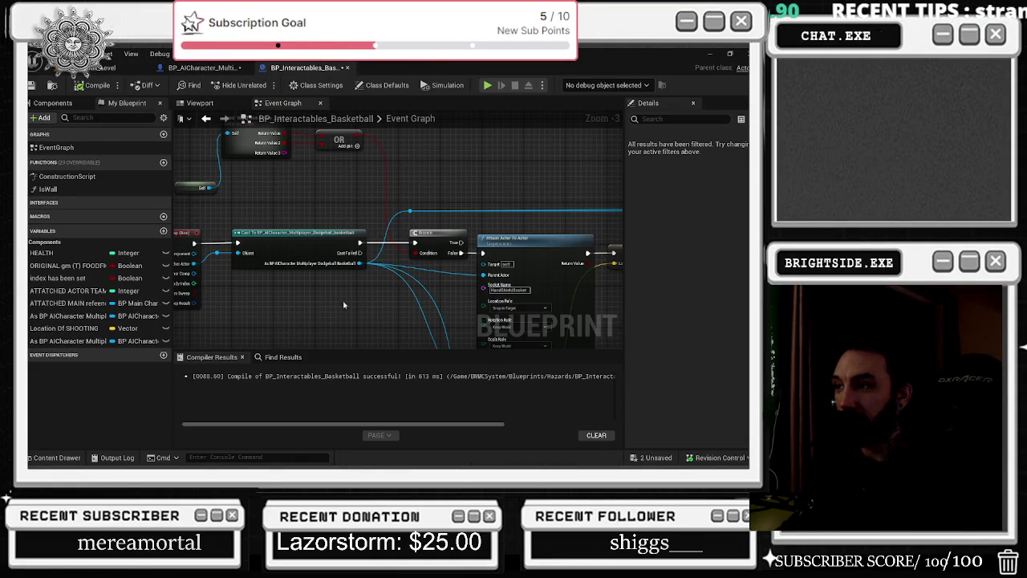
pyautogui.moveTo(415, 246); pyautogui.dragTo(314, 245)
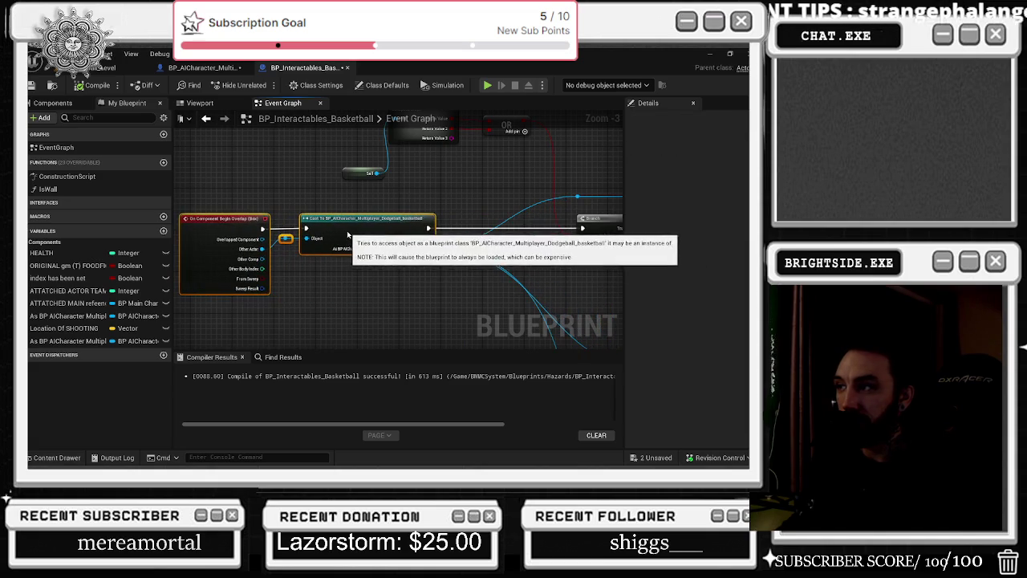
# Add a new variable named Basketball_reference to the AI character blueprint
pyautogui.click(206, 69)
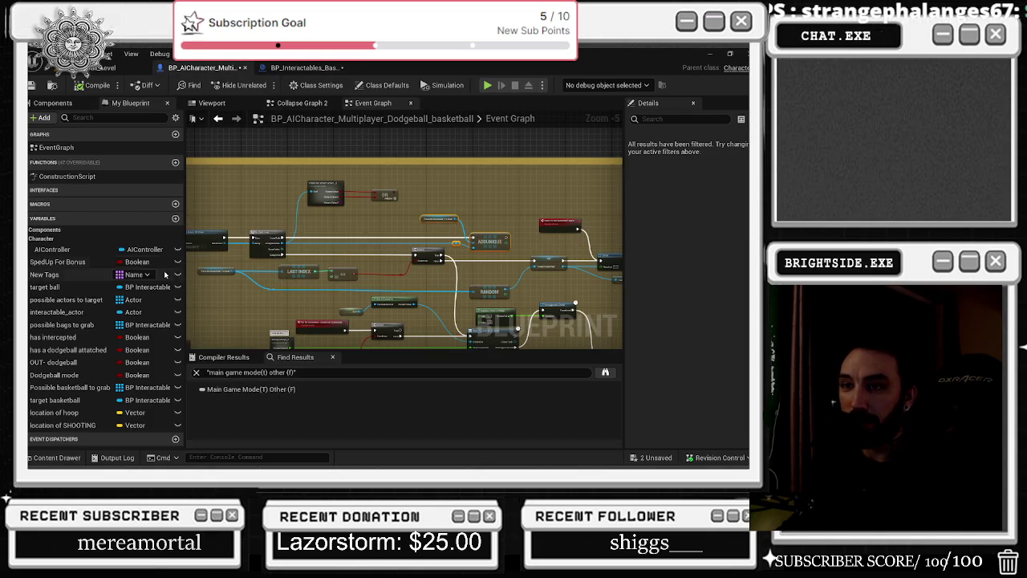
pyautogui.click(175, 218)
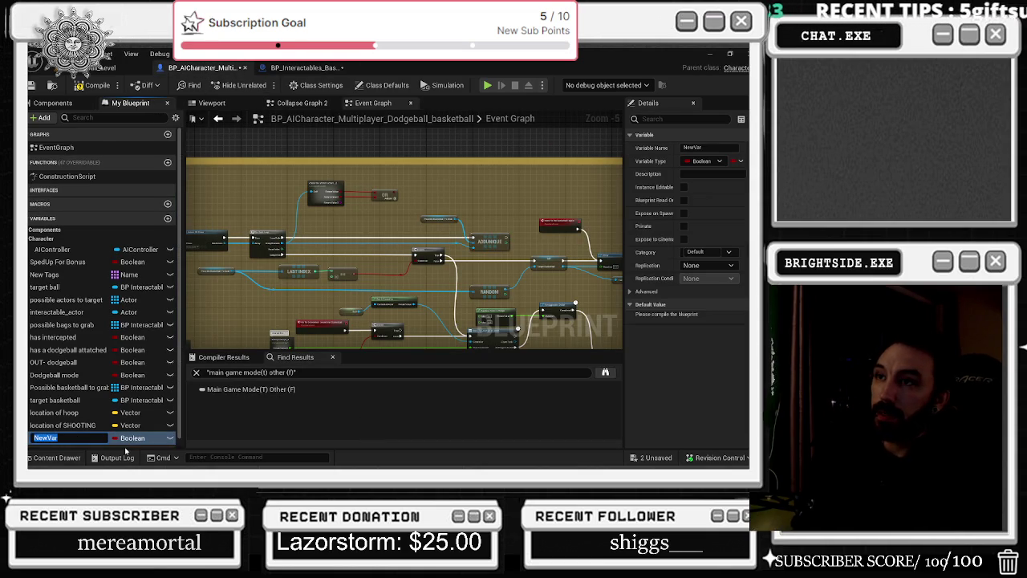
pyautogui.write('Basketball_reference')
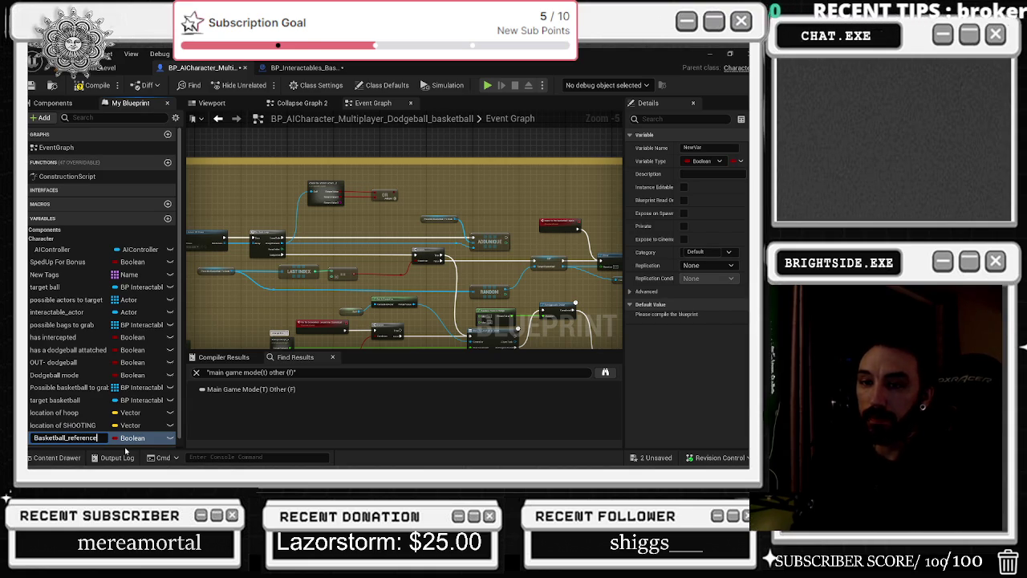
pyautogui.press('Return')
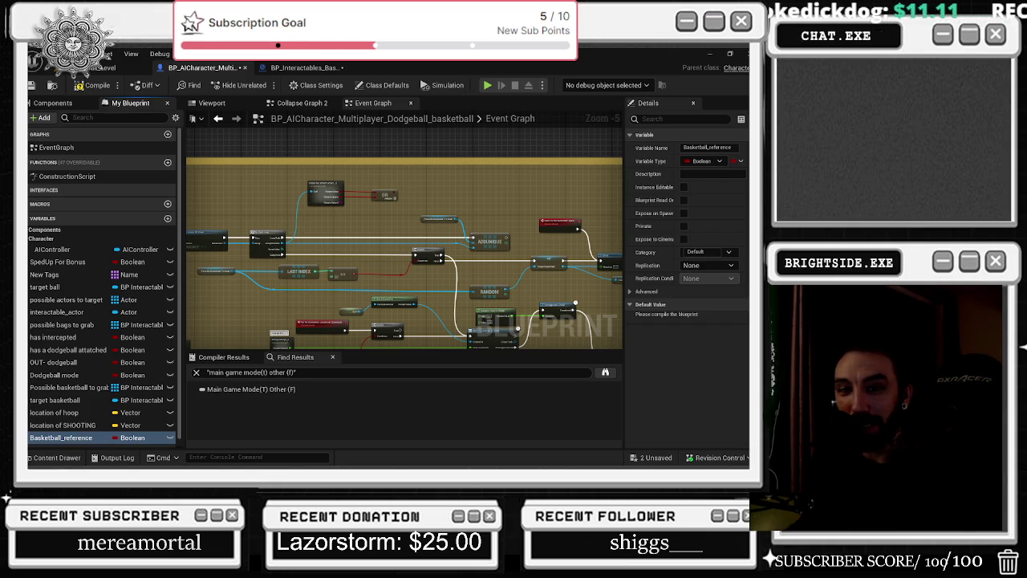
pyautogui.hotkey('alt', 'Tab')
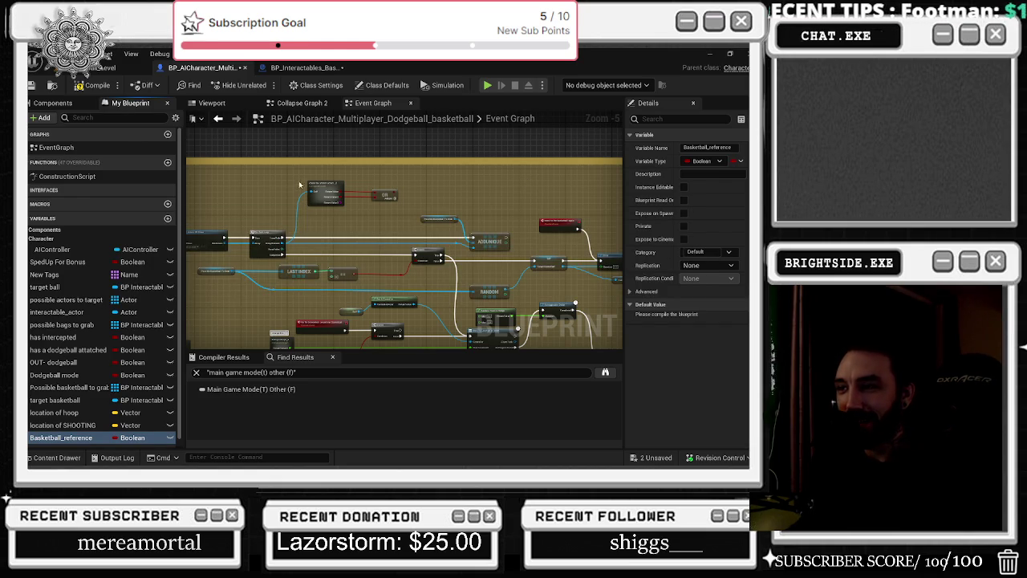
pyautogui.hotkey('alt', 'Tab')
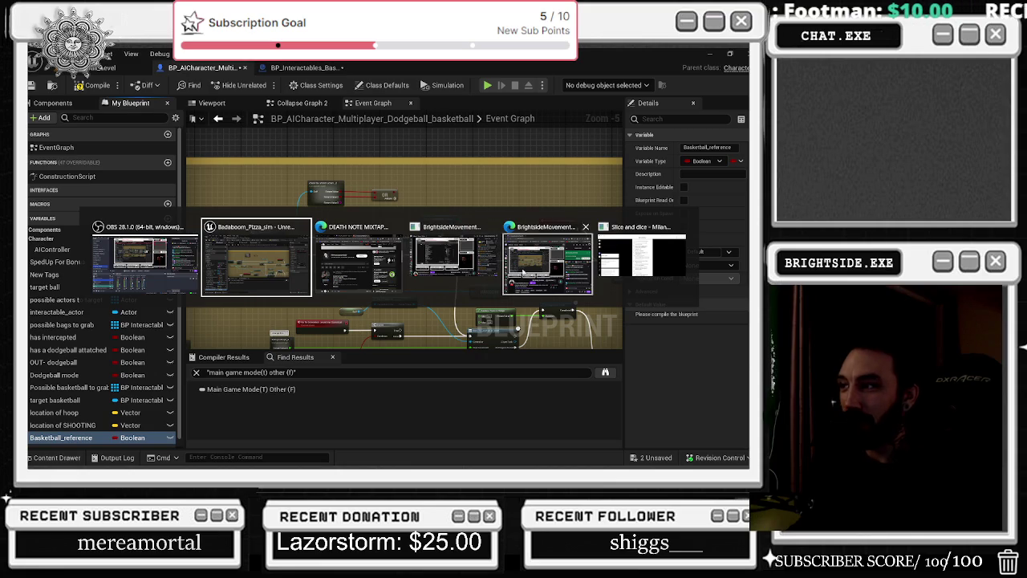
pyautogui.click(346, 285)
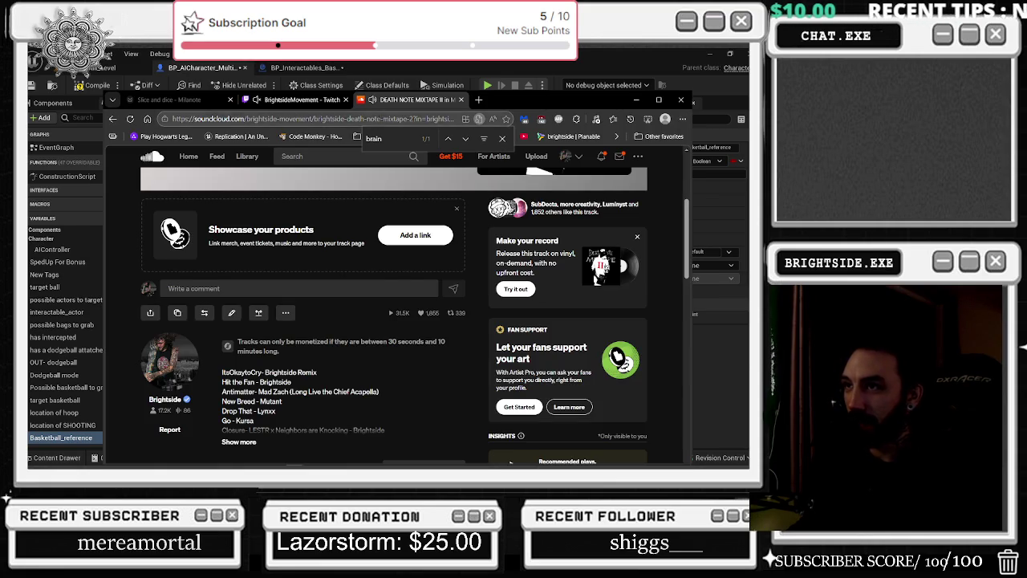
pyautogui.click(480, 100)
pyautogui.write('da')
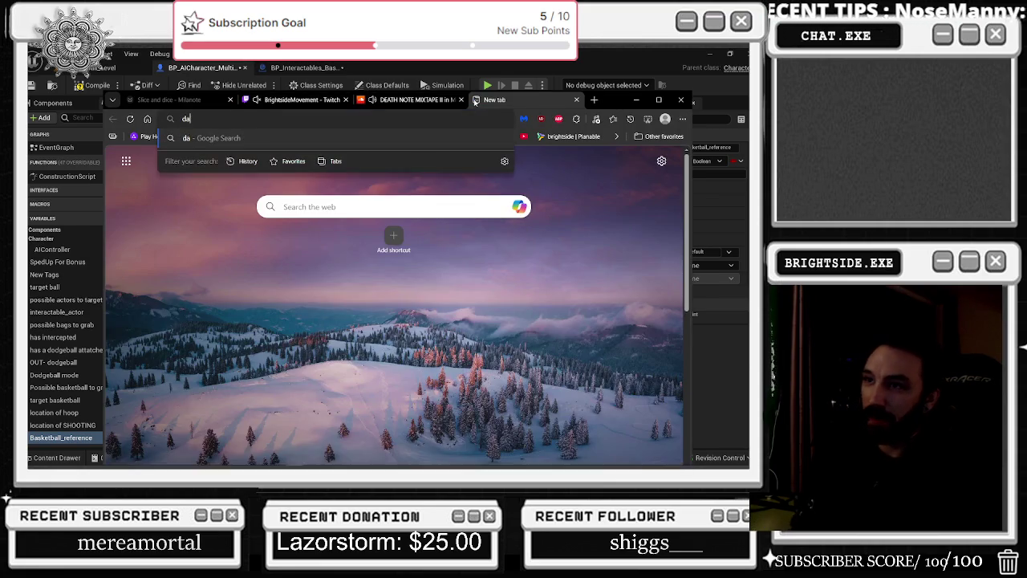
pyautogui.write('ve matthews band')
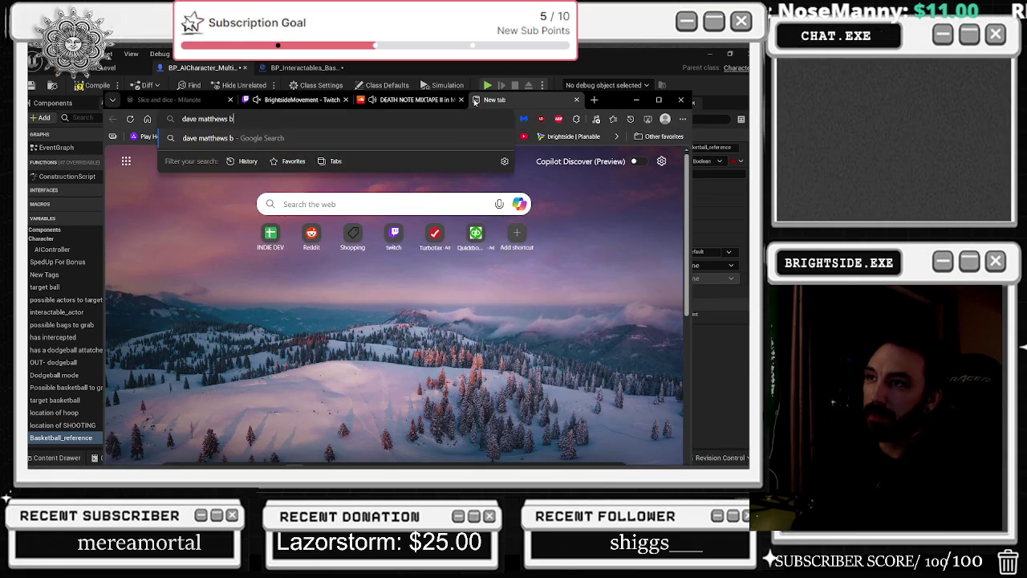
pyautogui.press('Return')
pyautogui.scroll(-1, 406, 222)
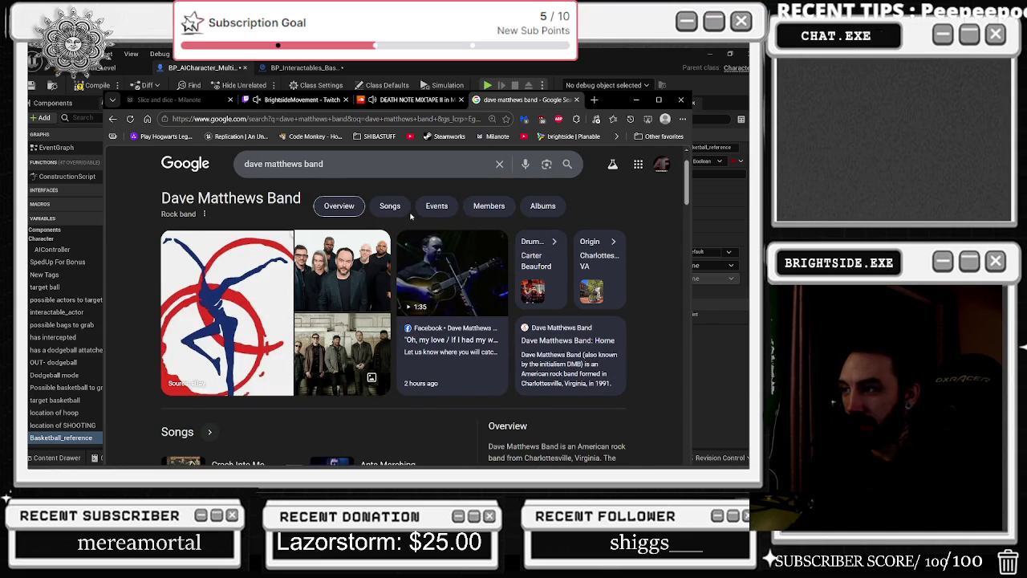
pyautogui.scroll(-3, 410, 216)
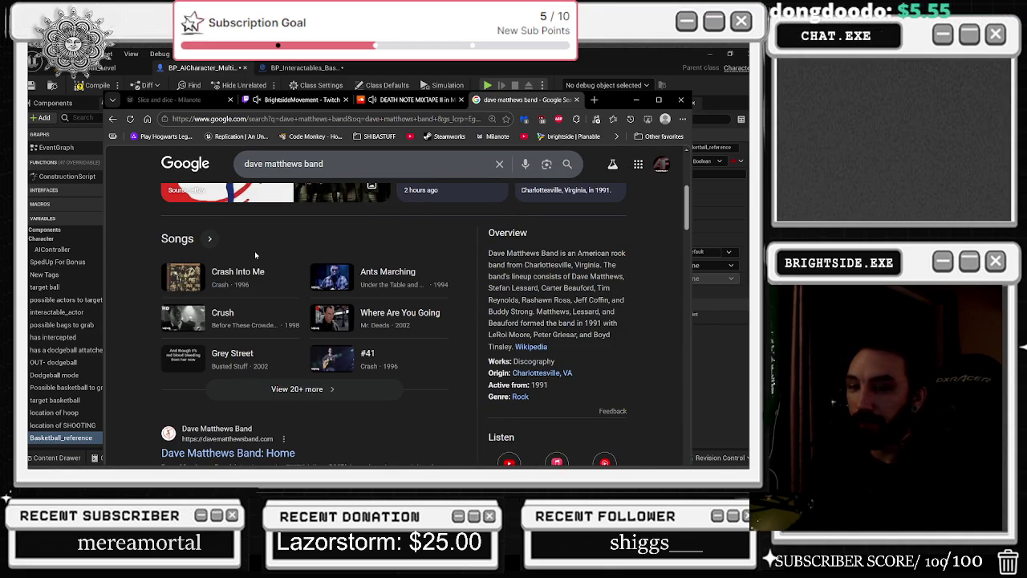
pyautogui.click(392, 101)
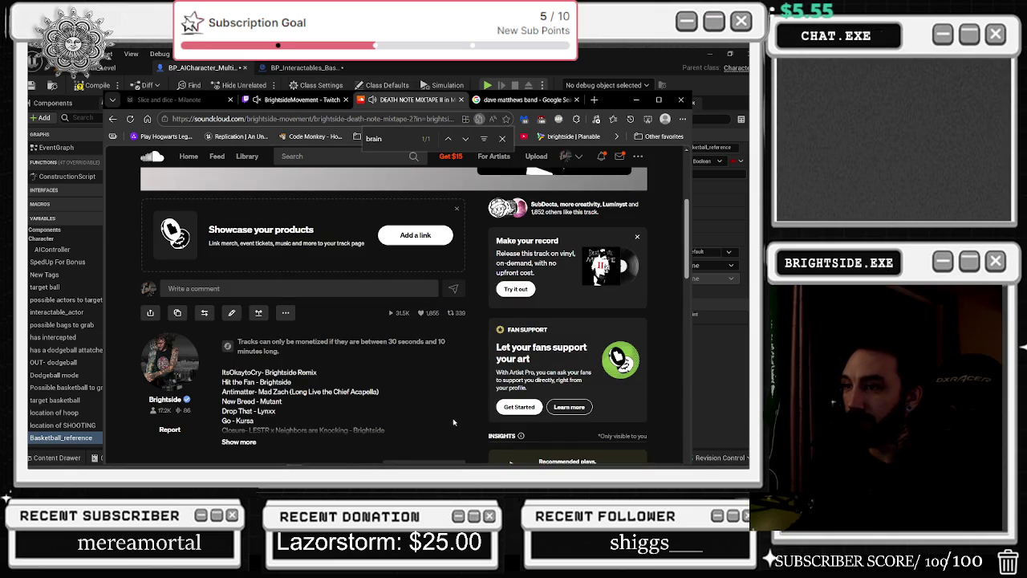
pyautogui.scroll(3, 454, 414)
pyautogui.hotkey('alt', 'Tab')
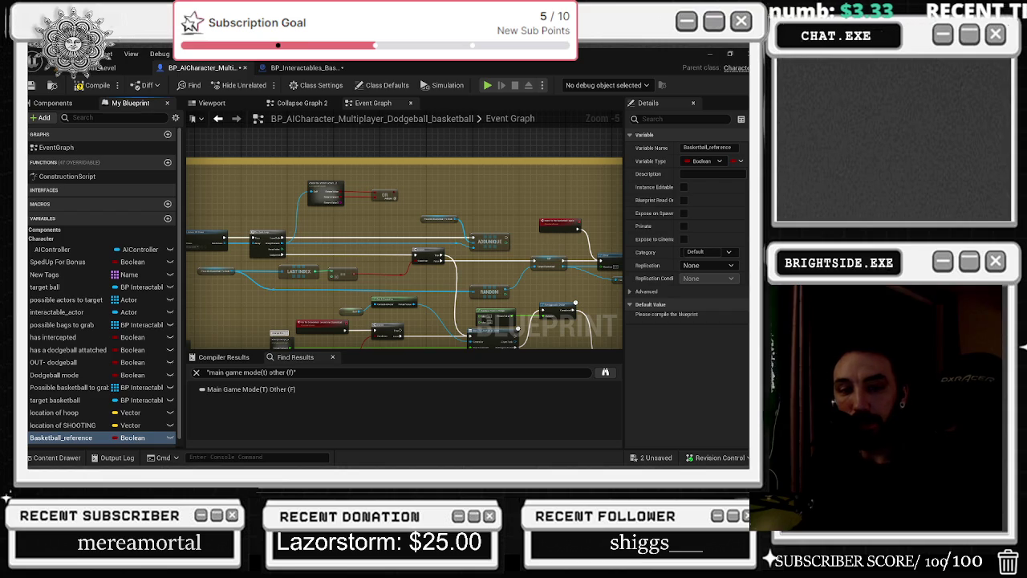
# Pan to the A basketball comment box and select three nodes in the AI character graph
pyautogui.moveTo(313, 269); pyautogui.dragTo(418, 279)
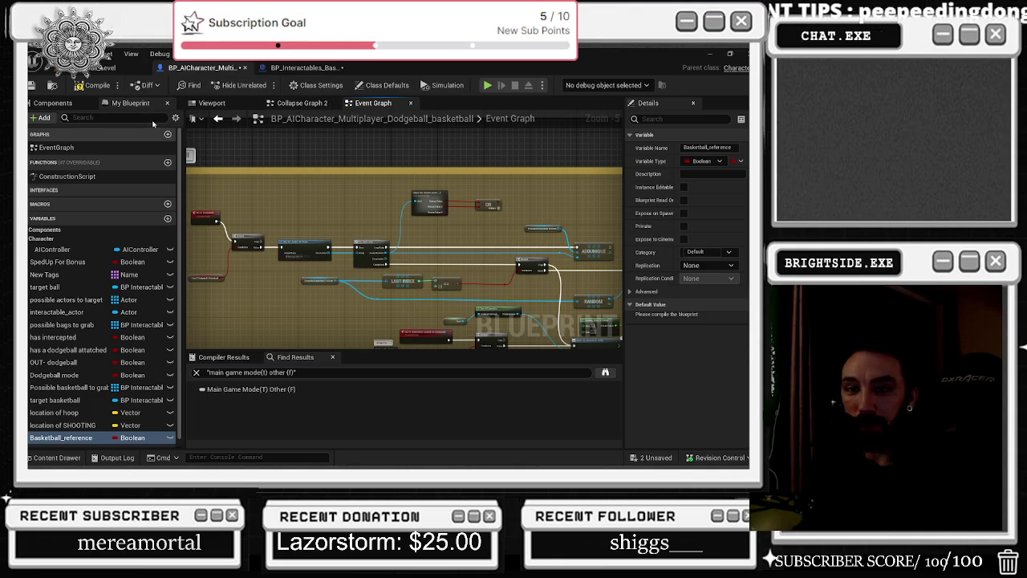
pyautogui.moveTo(286, 224); pyautogui.dragTo(322, 225)
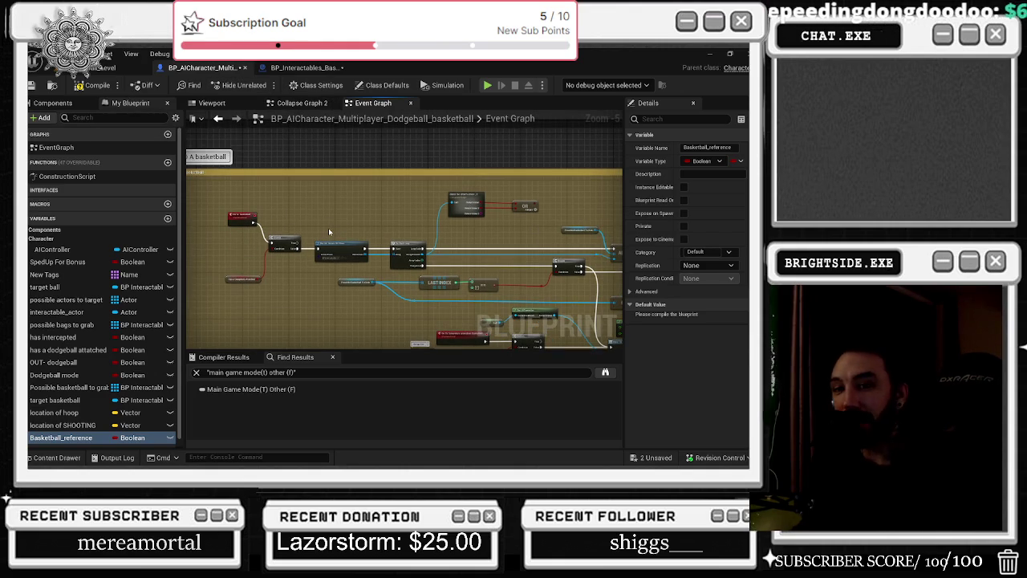
pyautogui.moveTo(229, 206); pyautogui.dragTo(290, 291)
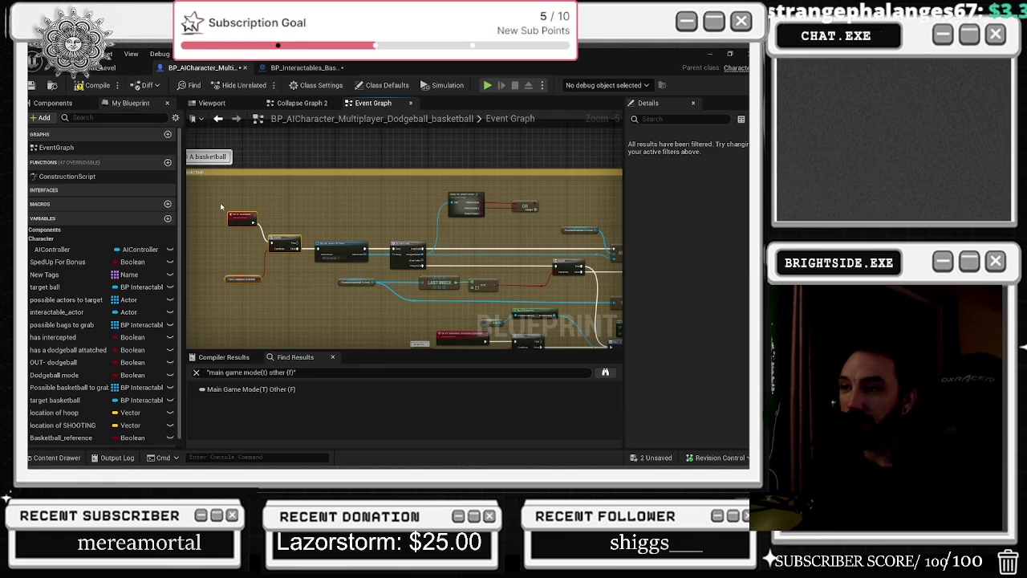
pyautogui.click(305, 68)
pyautogui.click(202, 67)
pyautogui.scroll(-1, 151, 414)
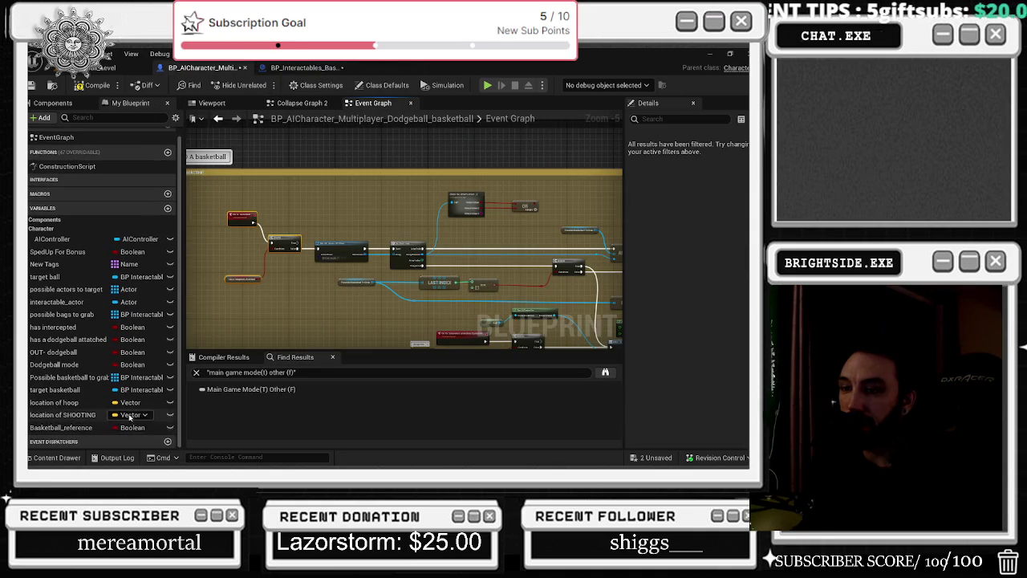
# Change Basketball_reference to a BP Interactables Basketball Object Reference and compile
pyautogui.click(133, 427)
pyautogui.write('bp_in')
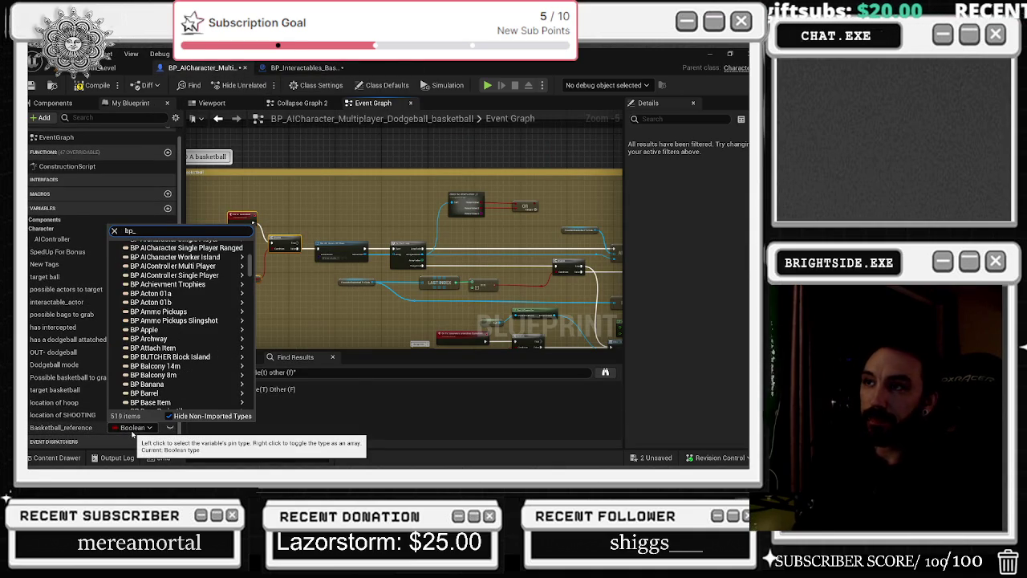
pyautogui.write('ter')
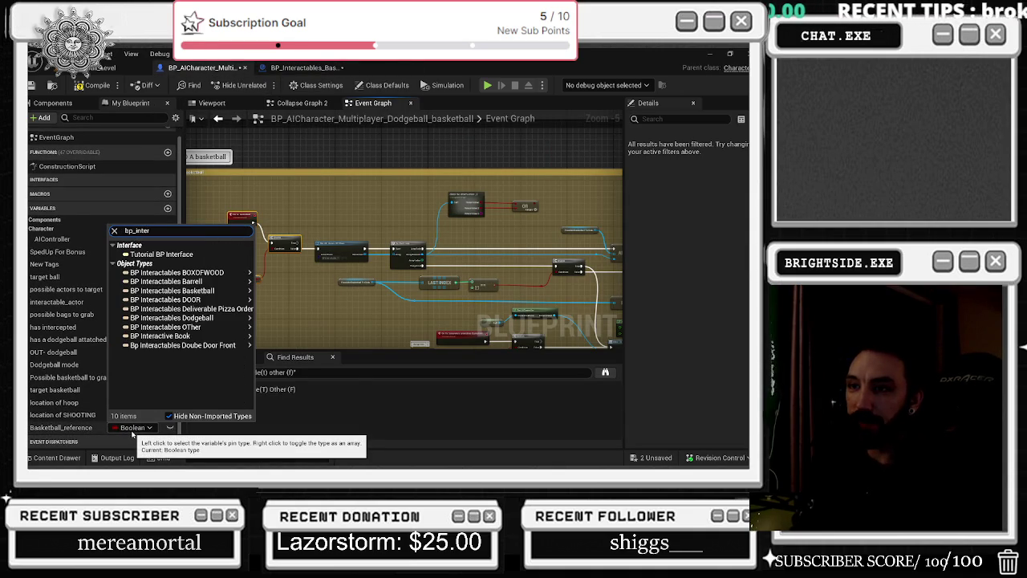
pyautogui.write('ac')
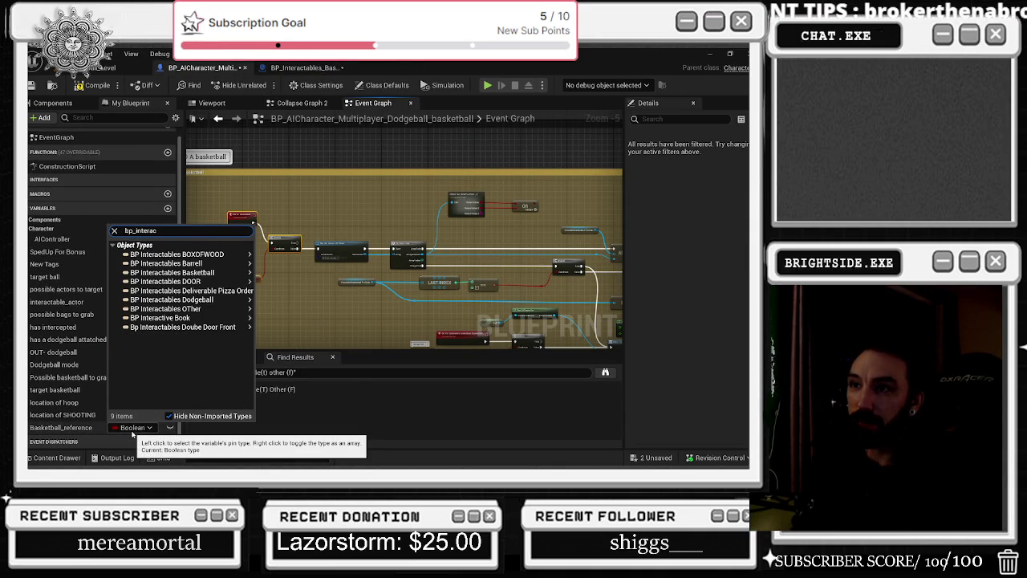
pyautogui.moveTo(214, 275)
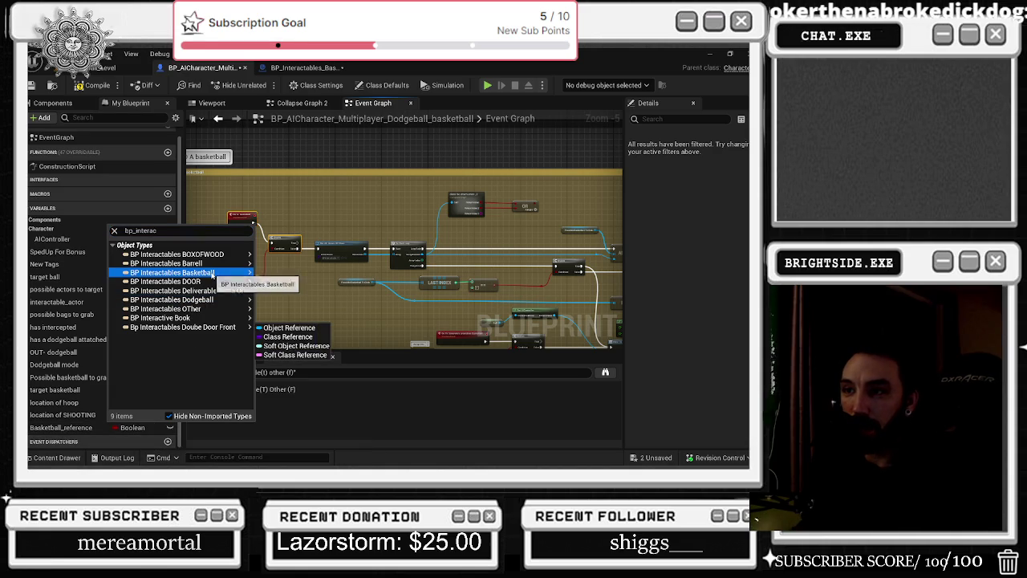
pyautogui.click(288, 274)
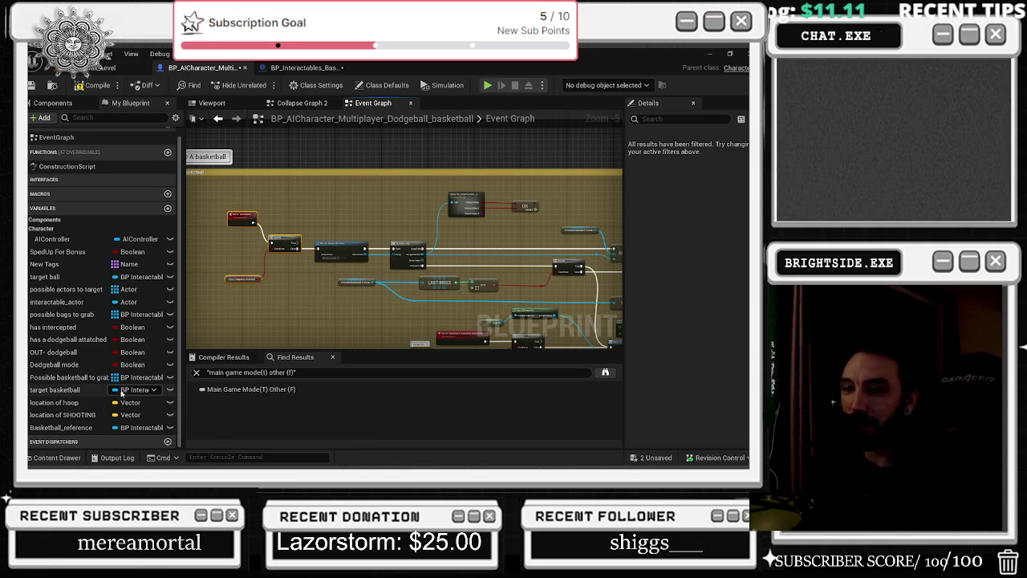
pyautogui.click(101, 427)
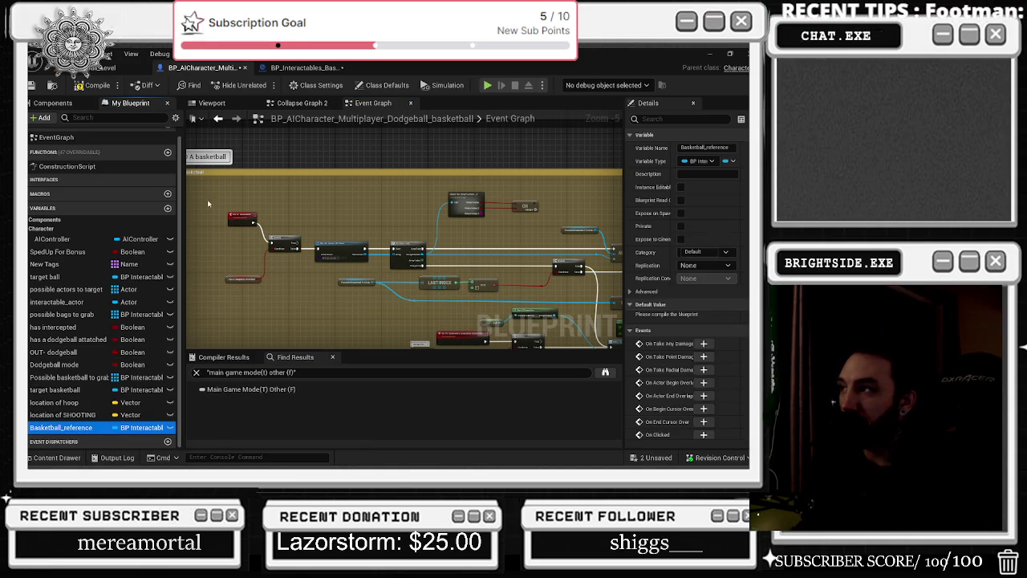
pyautogui.moveTo(428, 249); pyautogui.dragTo(451, 265)
pyautogui.click(201, 68)
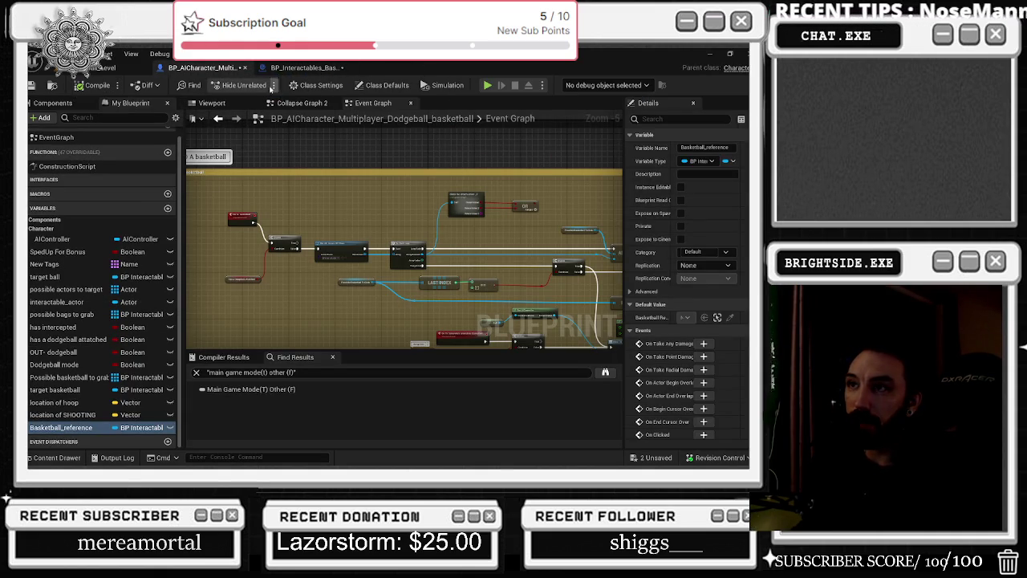
# Add a Set Basketball Reference node off the cast output, undoing a mistaken getter
pyautogui.click(305, 68)
pyautogui.moveTo(431, 253); pyautogui.dragTo(435, 264)
pyautogui.write('get basket')
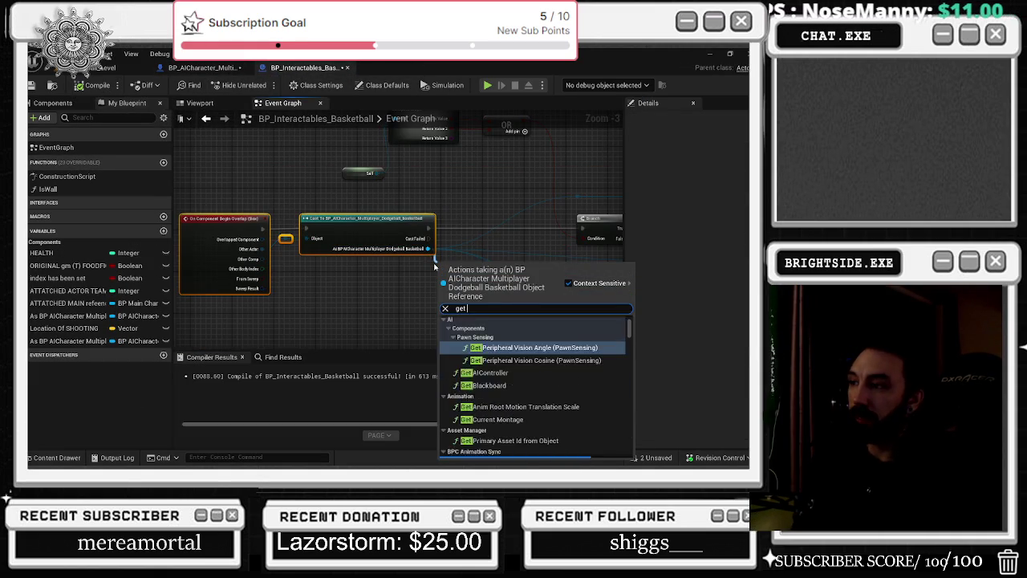
pyautogui.press('Down')
pyautogui.press('Down')
pyautogui.press('Down')
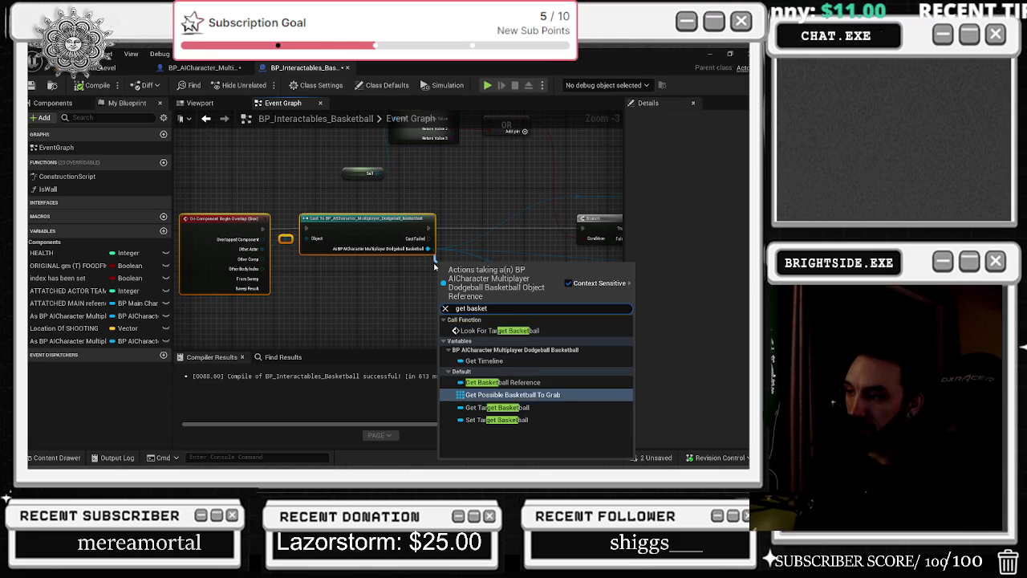
pyautogui.press('Return')
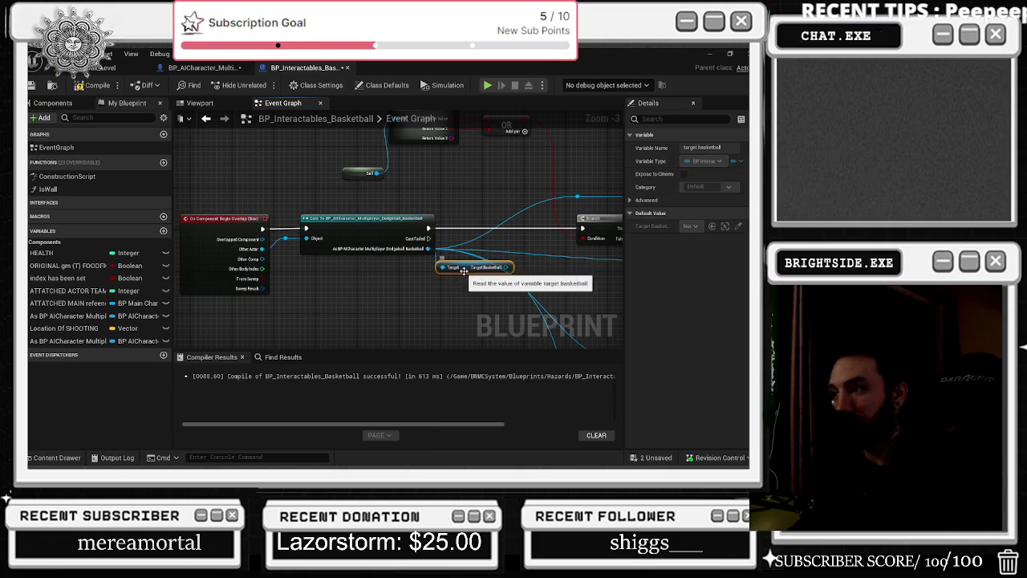
pyautogui.hotkey('ctrl', 'z')
pyautogui.moveTo(431, 249); pyautogui.dragTo(453, 256)
pyautogui.write('set basket')
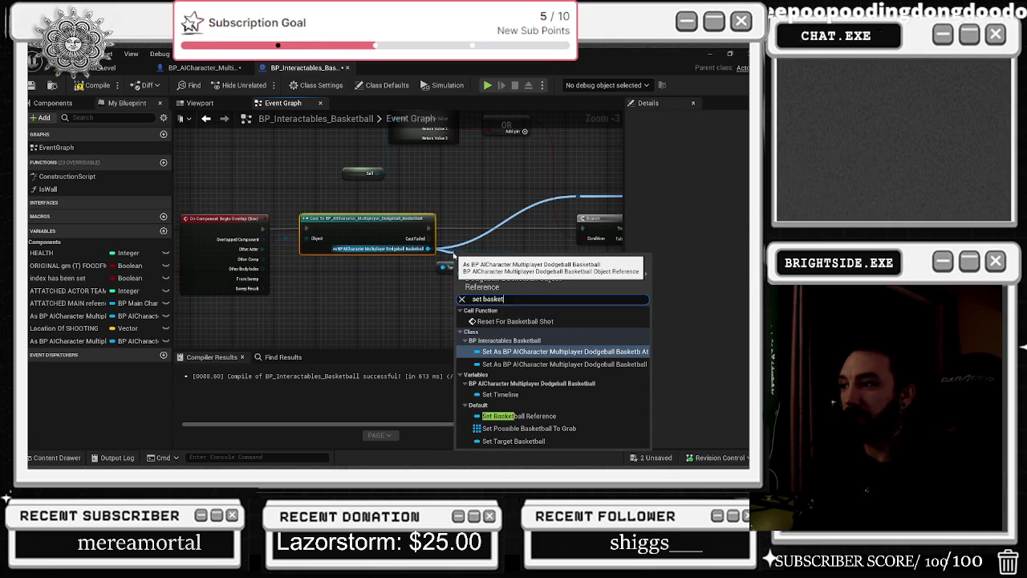
pyautogui.write('ball')
pyautogui.press('Down')
pyautogui.press('Down')
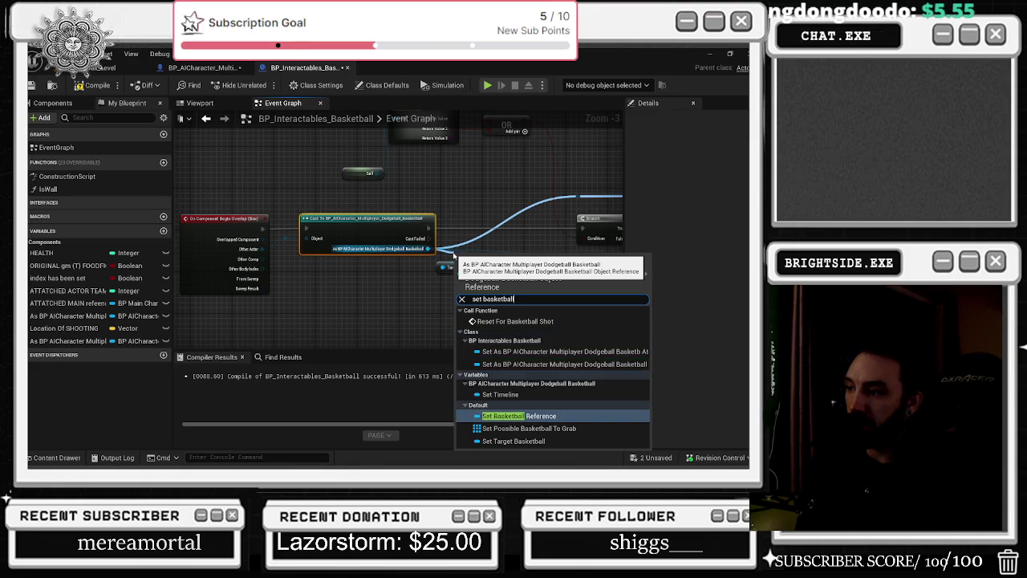
pyautogui.press('Return')
# Rearrange the following nodes to make room for SET Basketball Reference beside the first SET
pyautogui.moveTo(453, 255)
pyautogui.mouseDown()
pyautogui.moveTo(568, 256)
pyautogui.moveTo(564, 245)
pyautogui.mouseUp()
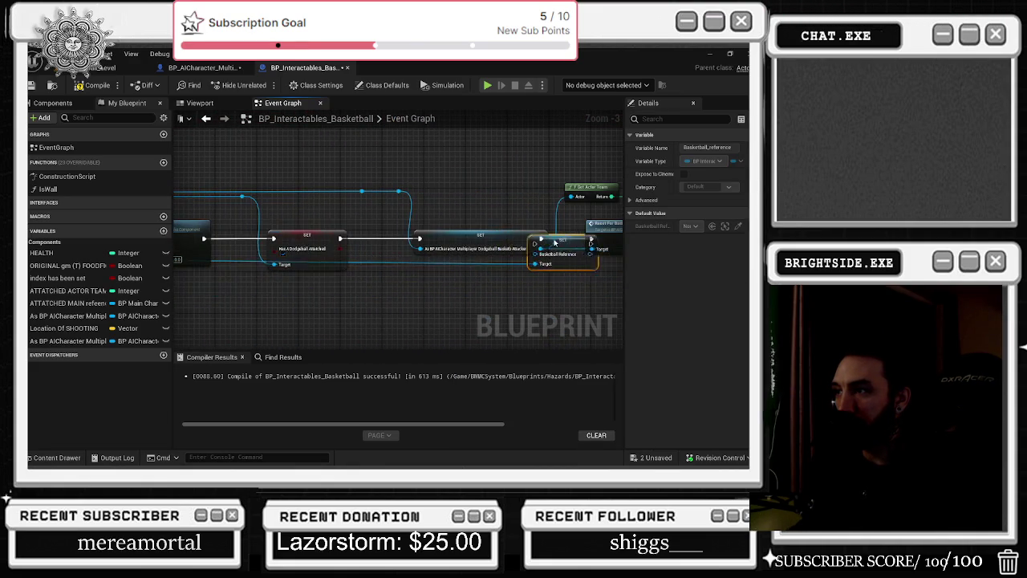
pyautogui.moveTo(461, 240)
pyautogui.mouseDown()
pyautogui.moveTo(429, 236)
pyautogui.moveTo(418, 265)
pyautogui.moveTo(465, 273)
pyautogui.mouseUp()
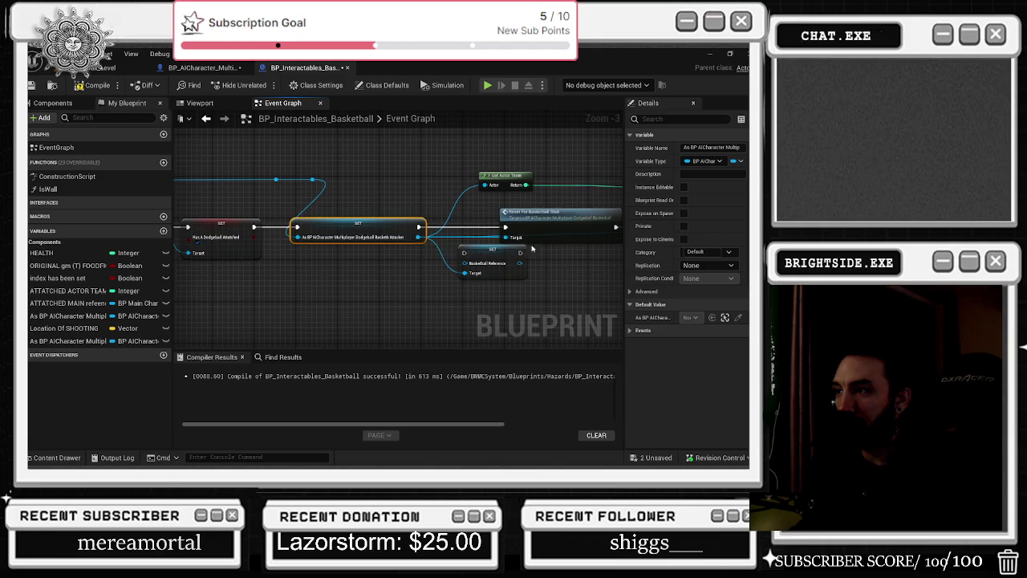
pyautogui.moveTo(353, 289)
pyautogui.mouseDown()
pyautogui.moveTo(457, 207)
pyautogui.moveTo(578, 207)
pyautogui.mouseUp()
pyautogui.moveTo(562, 271); pyautogui.dragTo(604, 267)
pyautogui.click(361, 279)
pyautogui.rightClick(304, 295)
pyautogui.press('Escape')
pyautogui.moveTo(307, 296); pyautogui.dragTo(287, 270)
# Wire the new SET into the execution chain with a Self input and compile
pyautogui.moveTo(375, 267)
pyautogui.mouseDown()
pyautogui.moveTo(321, 275)
pyautogui.moveTo(329, 272)
pyautogui.mouseUp()
pyautogui.moveTo(251, 271)
pyautogui.mouseDown()
pyautogui.moveTo(289, 281)
pyautogui.moveTo(268, 264)
pyautogui.moveTo(244, 207)
pyautogui.moveTo(210, 235)
pyautogui.mouseUp()
pyautogui.write('self')
pyautogui.press('Return')
pyautogui.moveTo(477, 267); pyautogui.dragTo(345, 250)
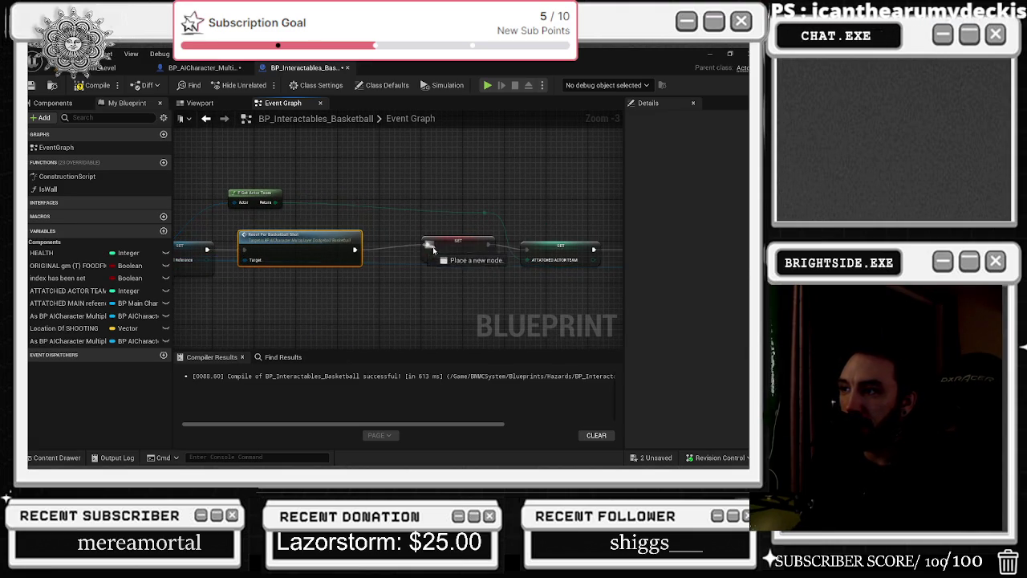
pyautogui.moveTo(443, 243)
pyautogui.mouseDown()
pyautogui.moveTo(432, 249)
pyautogui.moveTo(429, 235)
pyautogui.mouseUp()
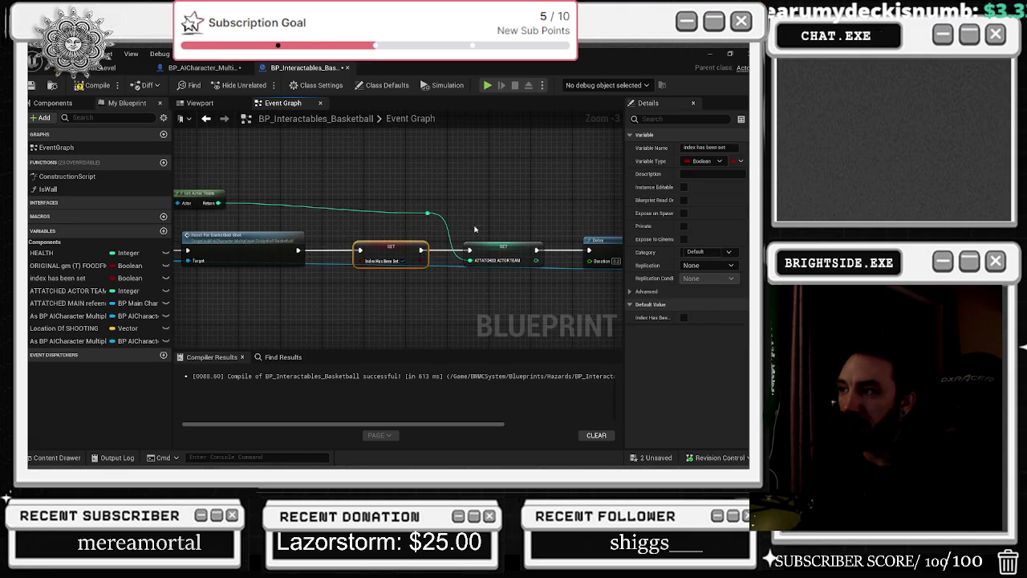
pyautogui.click(92, 85)
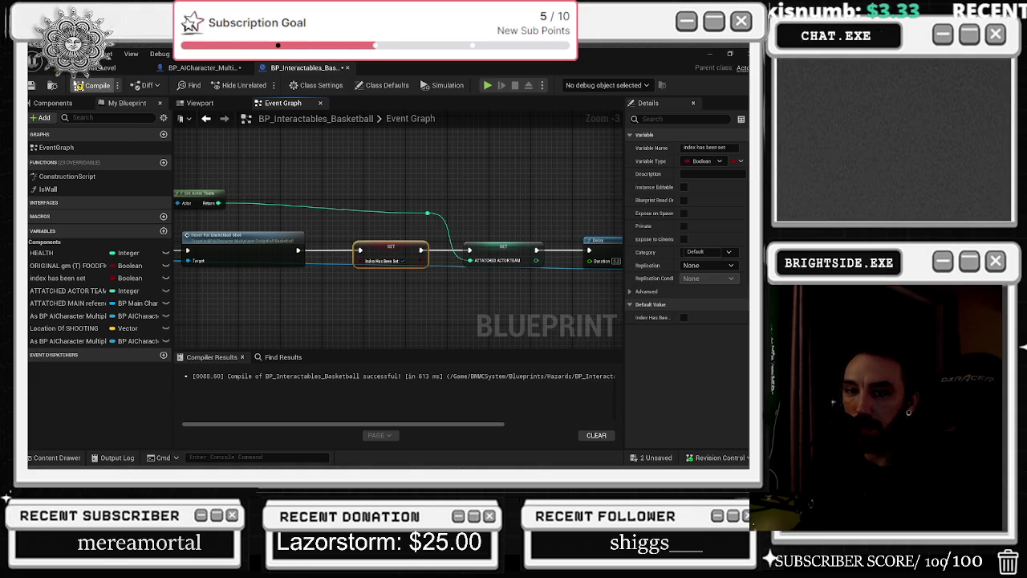
pyautogui.click(201, 68)
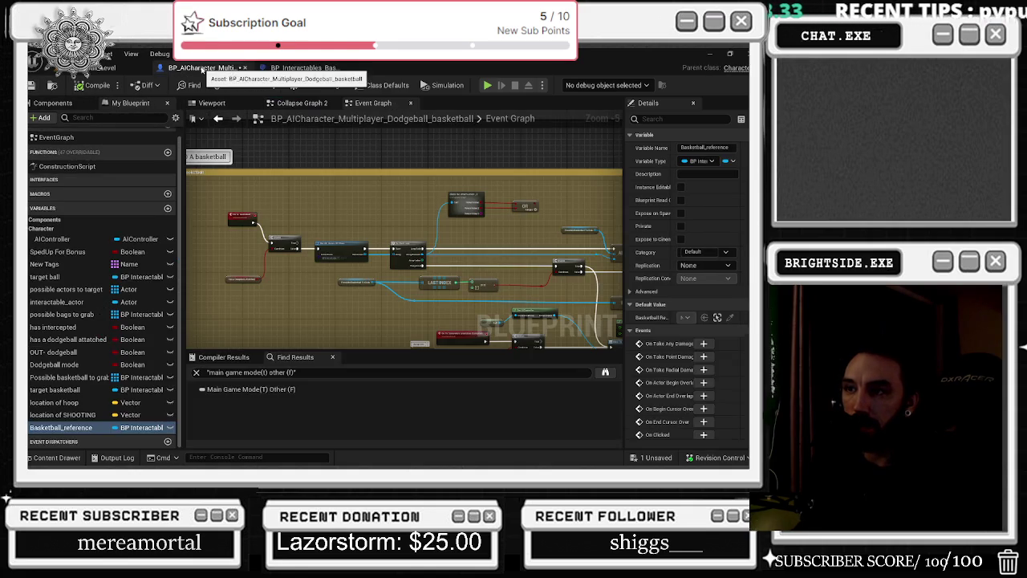
# Inspect the Branch, Throw Placeholder and has-a-dodgeball-attached nodes in the AI character graph
pyautogui.scroll(-4, 262, 210)
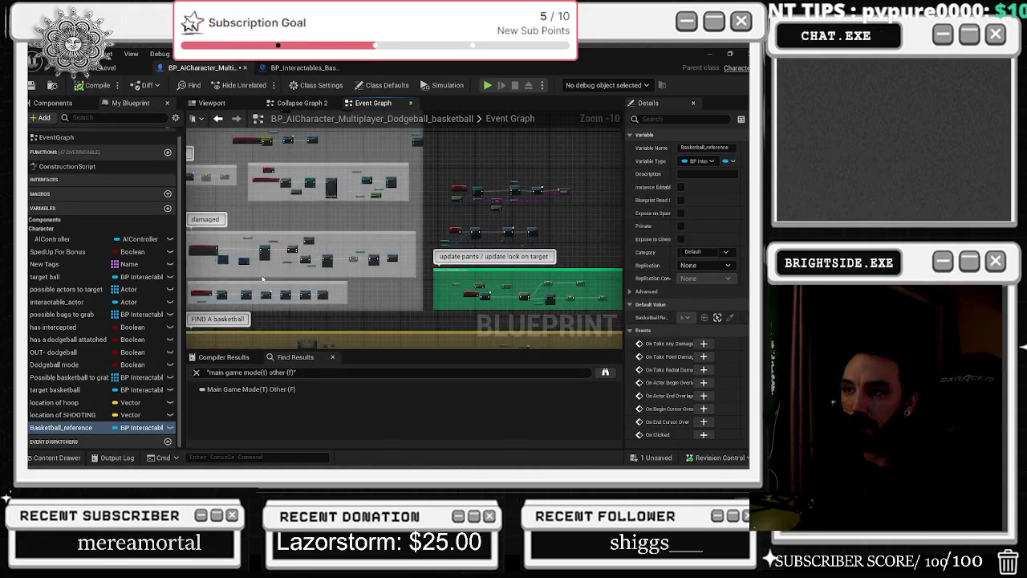
pyautogui.scroll(3, 322, 214)
pyautogui.scroll(4, 321, 213)
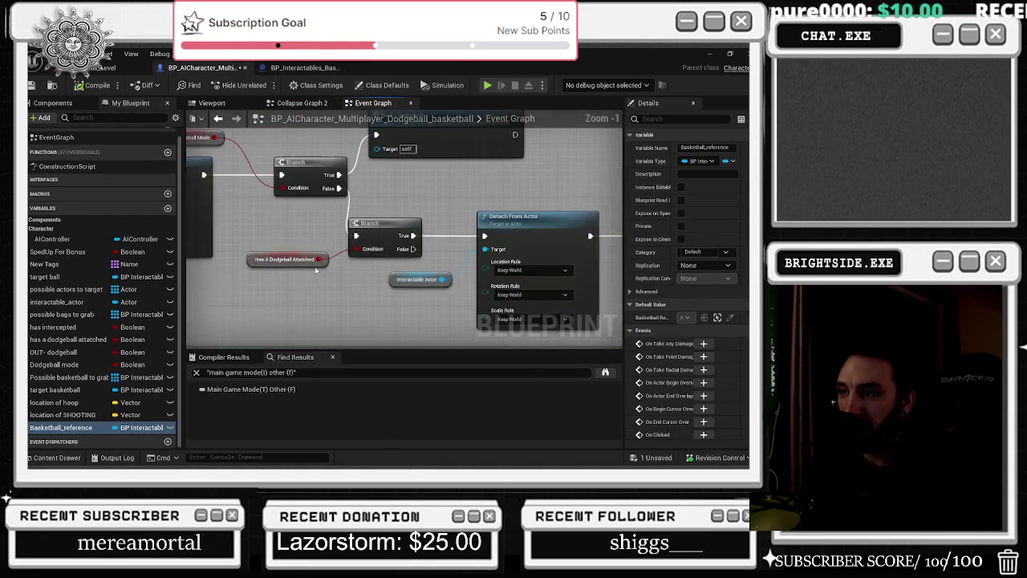
pyautogui.moveTo(239, 240); pyautogui.dragTo(389, 284)
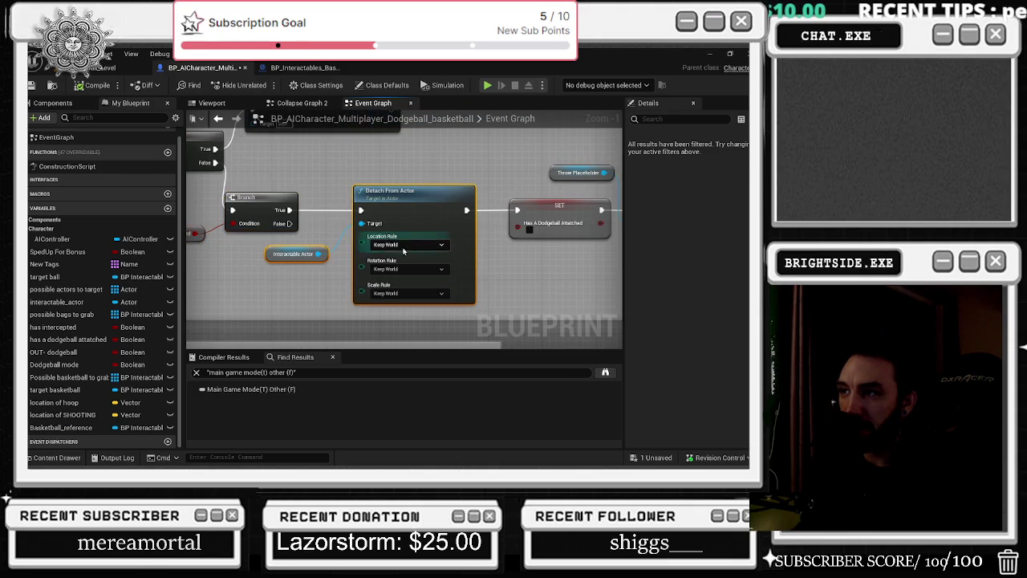
pyautogui.moveTo(388, 246); pyautogui.dragTo(498, 313)
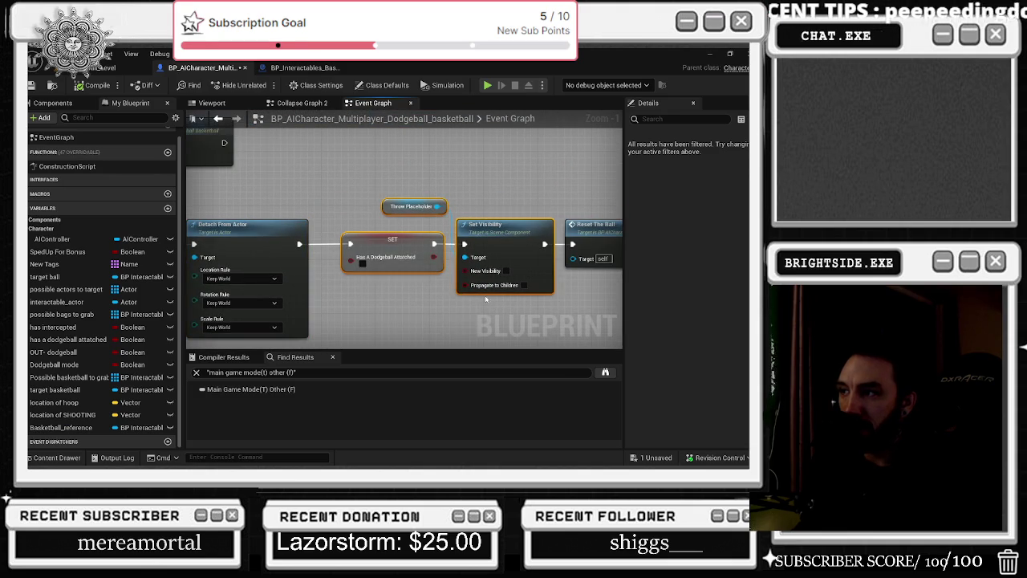
pyautogui.click(411, 206)
pyautogui.scroll(-1, 497, 228)
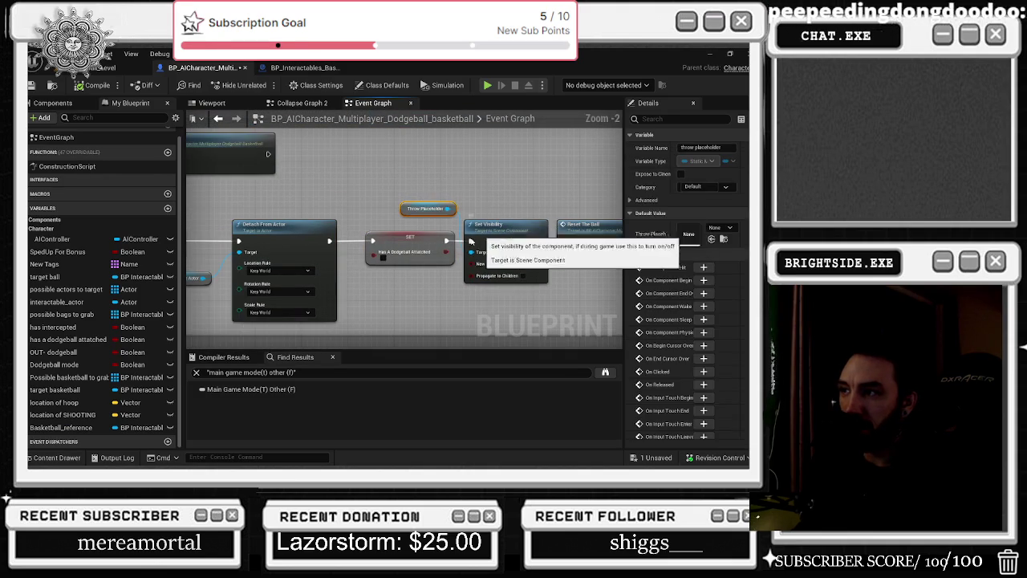
pyautogui.click(409, 241)
# Box-select the damaged comment group, nudge its nodes left, and cancel the autosave
pyautogui.moveTo(409, 241)
pyautogui.mouseDown()
pyautogui.moveTo(304, 222)
pyautogui.moveTo(268, 238)
pyautogui.mouseUp()
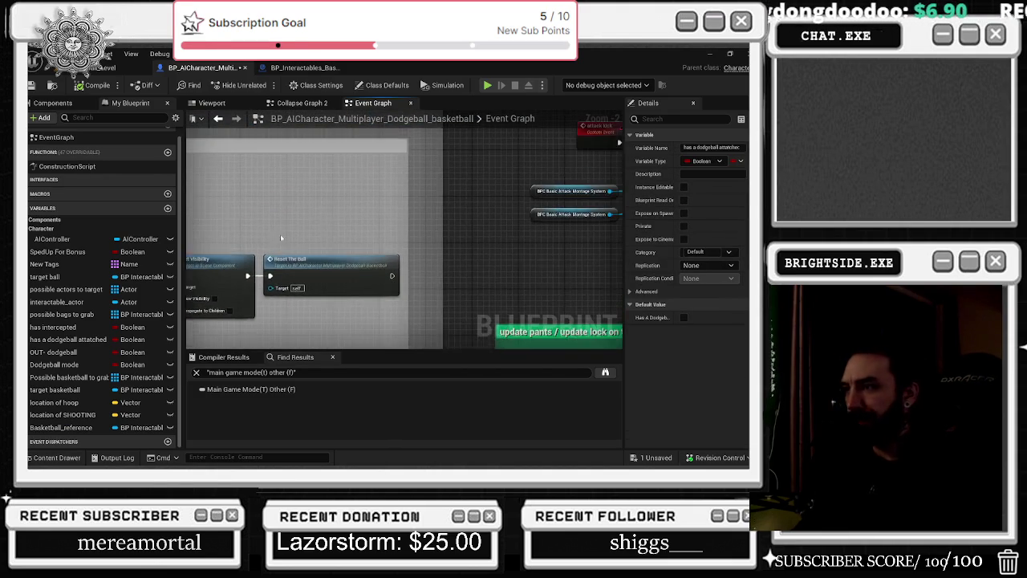
pyautogui.scroll(-5, 339, 217)
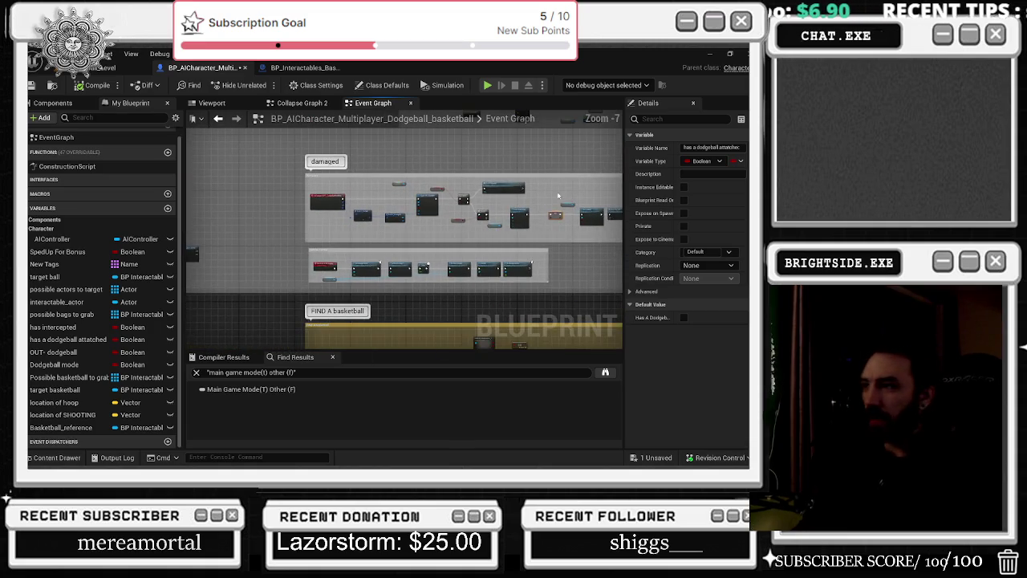
pyautogui.scroll(-2, 559, 195)
pyautogui.moveTo(243, 165)
pyautogui.mouseDown()
pyautogui.moveTo(536, 232)
pyautogui.moveTo(535, 261)
pyautogui.mouseUp()
pyautogui.moveTo(530, 184)
pyautogui.mouseDown()
pyautogui.moveTo(474, 186)
pyautogui.moveTo(566, 187)
pyautogui.mouseUp()
pyautogui.scroll(4, 474, 186)
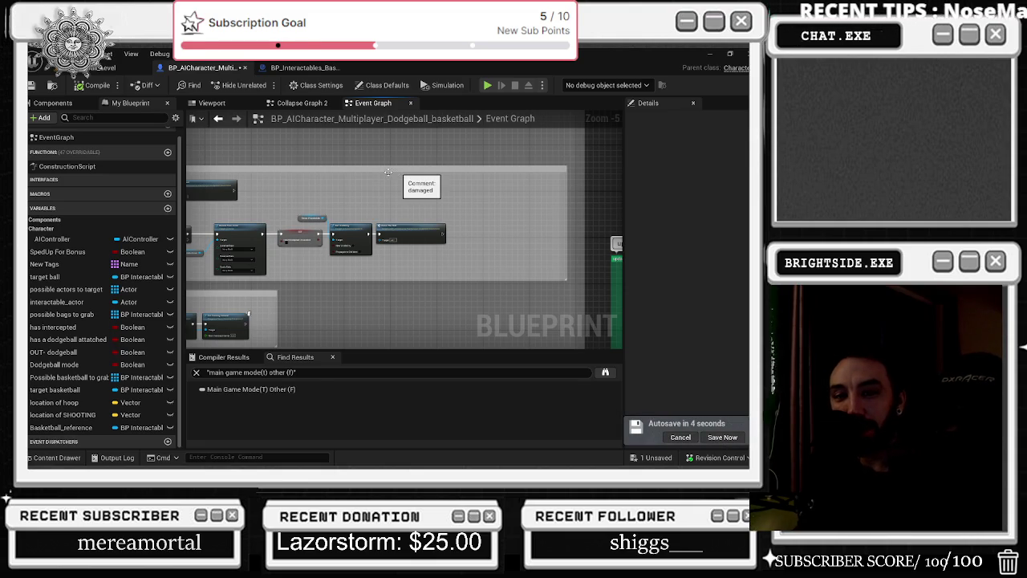
pyautogui.click(676, 437)
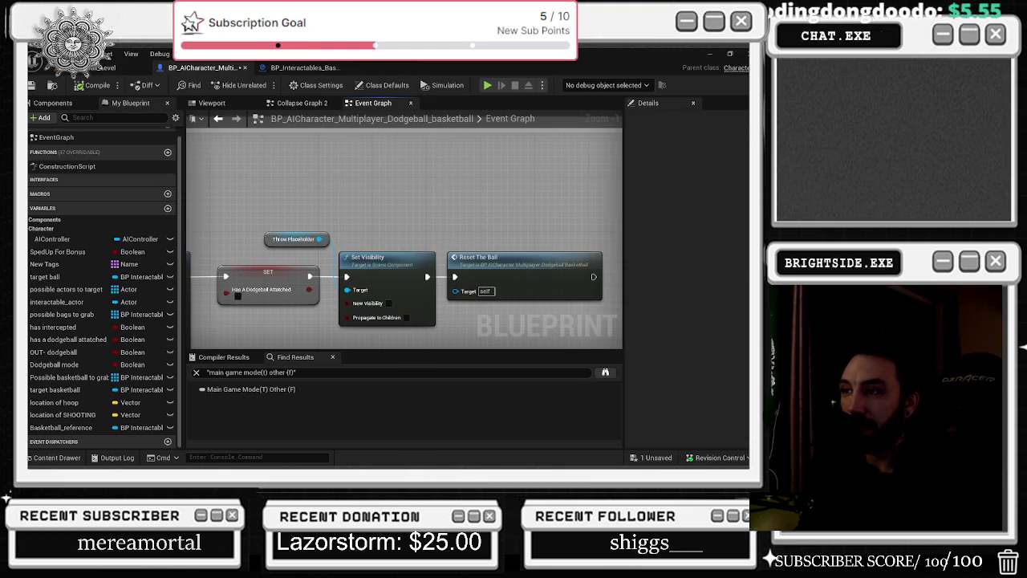
# Add a Basketball_reference getter feeding a Set Tickable when Paused node, then start a playtest
pyautogui.moveTo(446, 193); pyautogui.dragTo(395, 186)
pyautogui.moveTo(60, 427)
pyautogui.mouseDown()
pyautogui.moveTo(353, 325)
pyautogui.moveTo(485, 217)
pyautogui.mouseUp()
pyautogui.moveTo(550, 228)
pyautogui.mouseDown()
pyautogui.moveTo(446, 215)
pyautogui.moveTo(474, 258)
pyautogui.mouseUp()
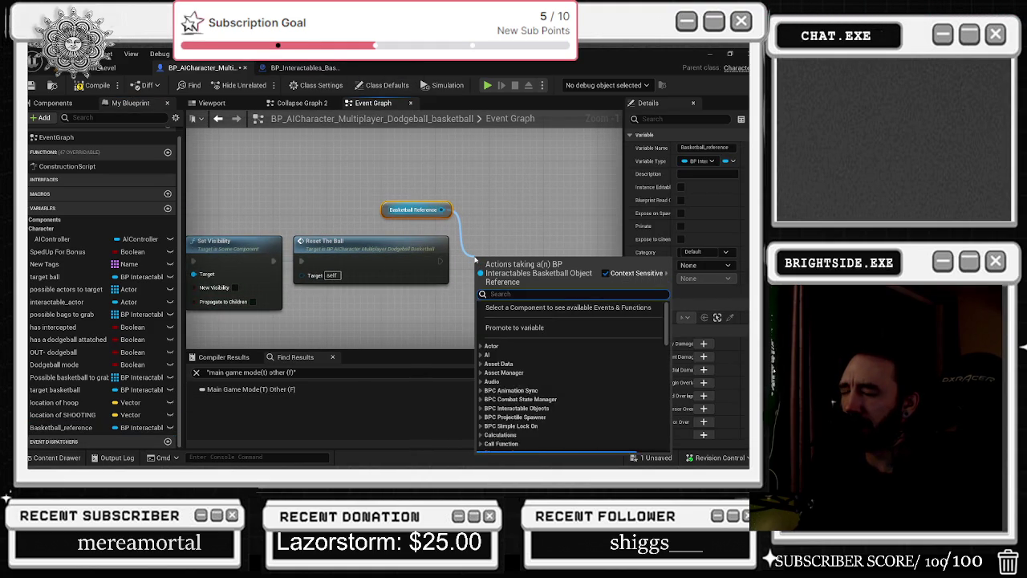
pyautogui.write('set co')
pyautogui.press('BackSpace')
pyautogui.press('BackSpace')
pyautogui.write('set box')
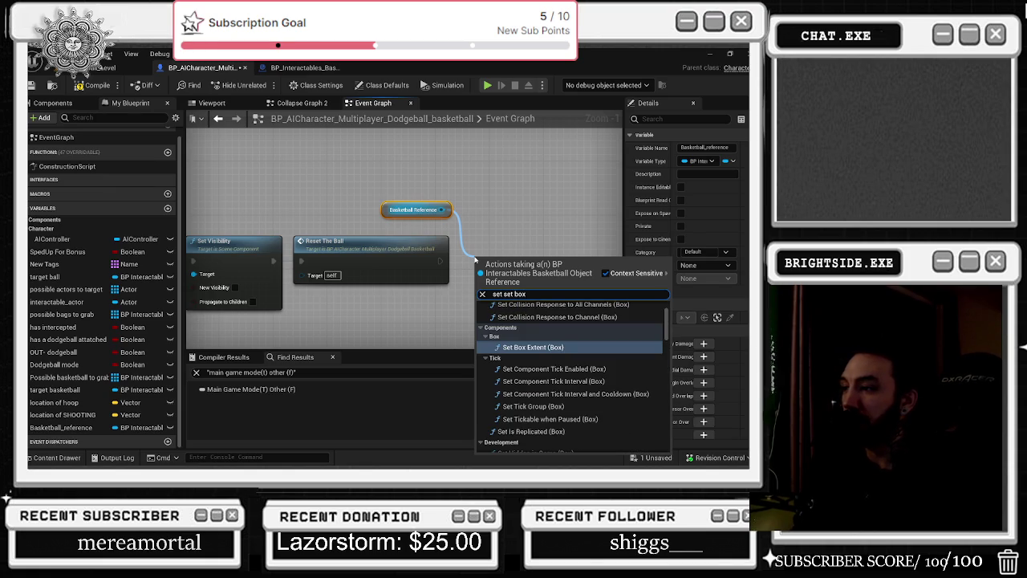
pyautogui.click(555, 418)
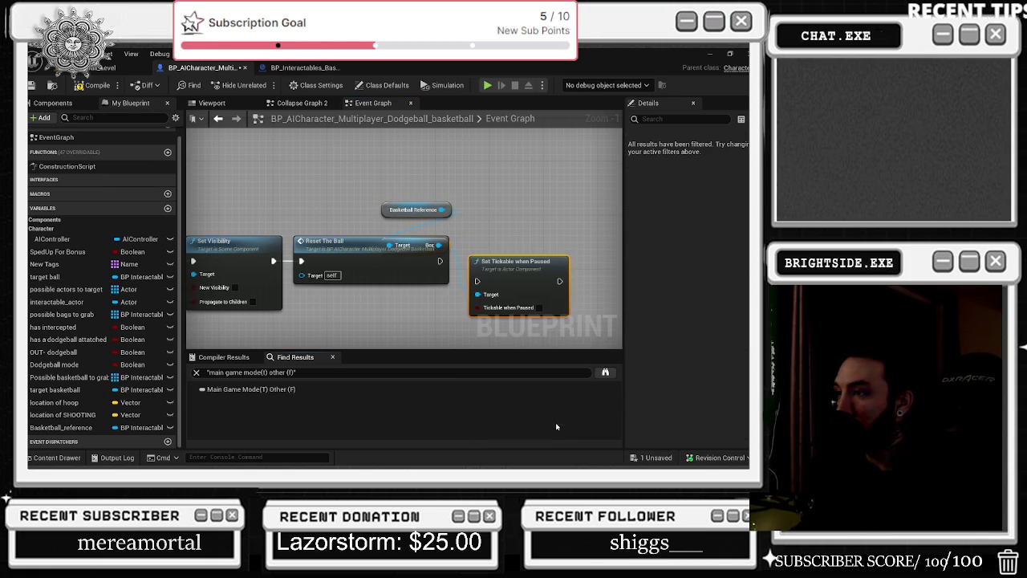
pyautogui.hotkey('alt', 'p')
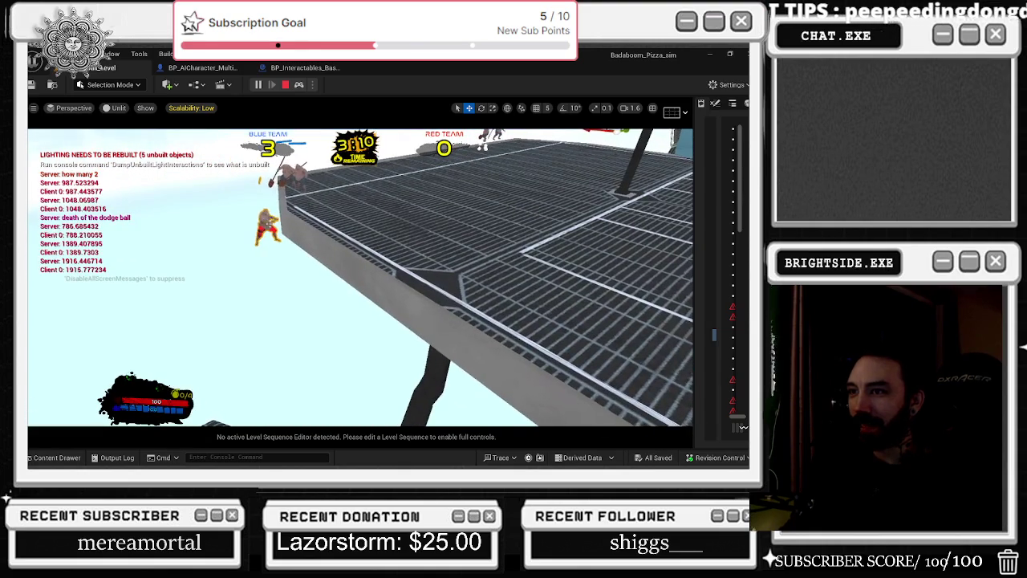
# Possess the chef, grab the dough ball and run across the court to score for blue
pyautogui.click(298, 84)
pyautogui.press('w')
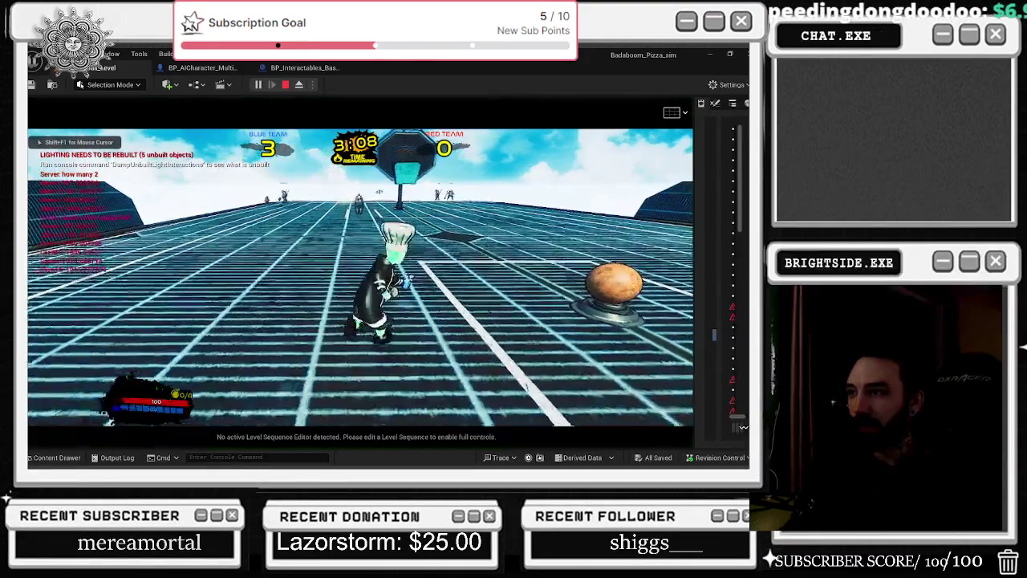
pyautogui.press('w')
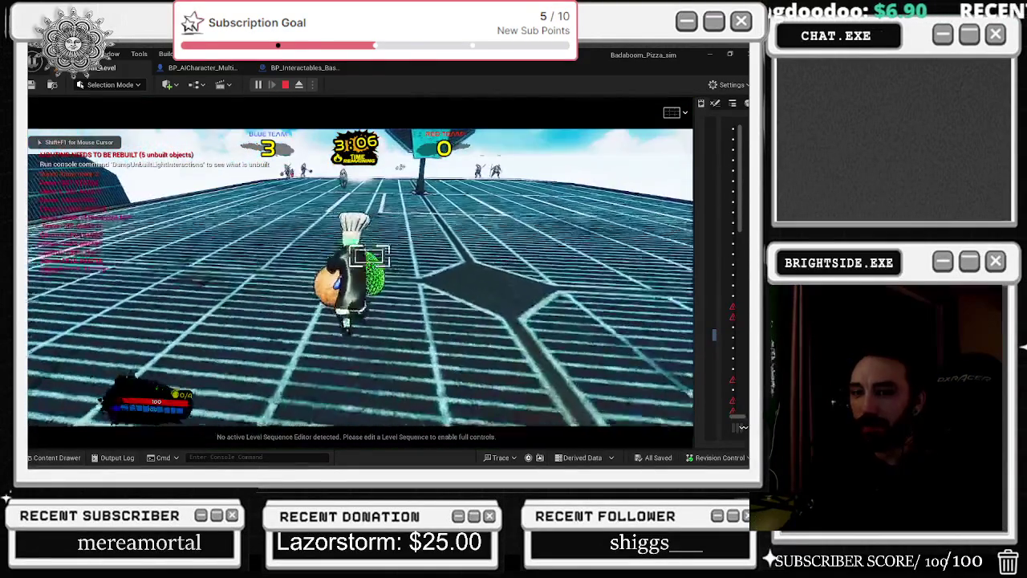
pyautogui.press('w')
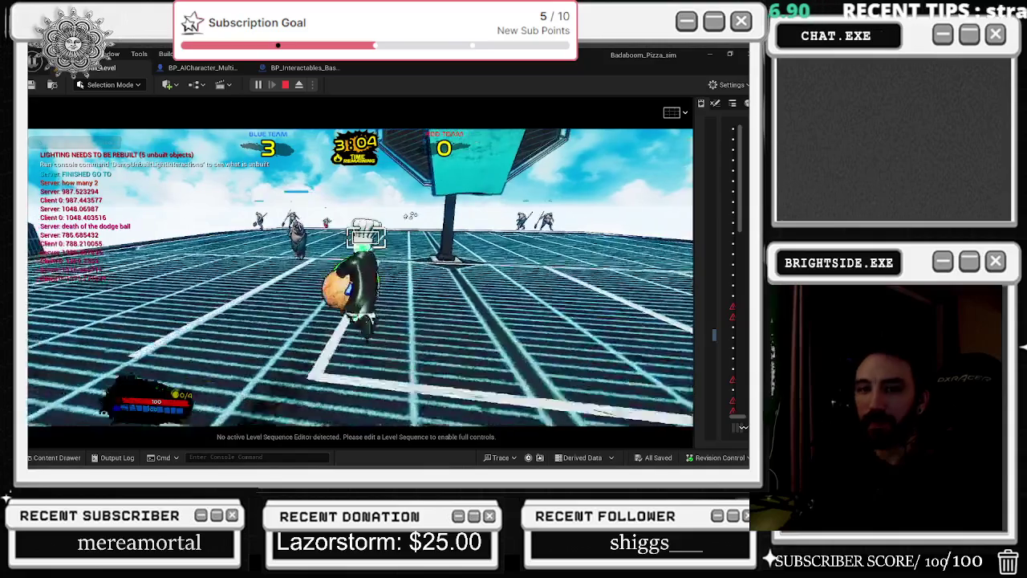
pyautogui.press('w')
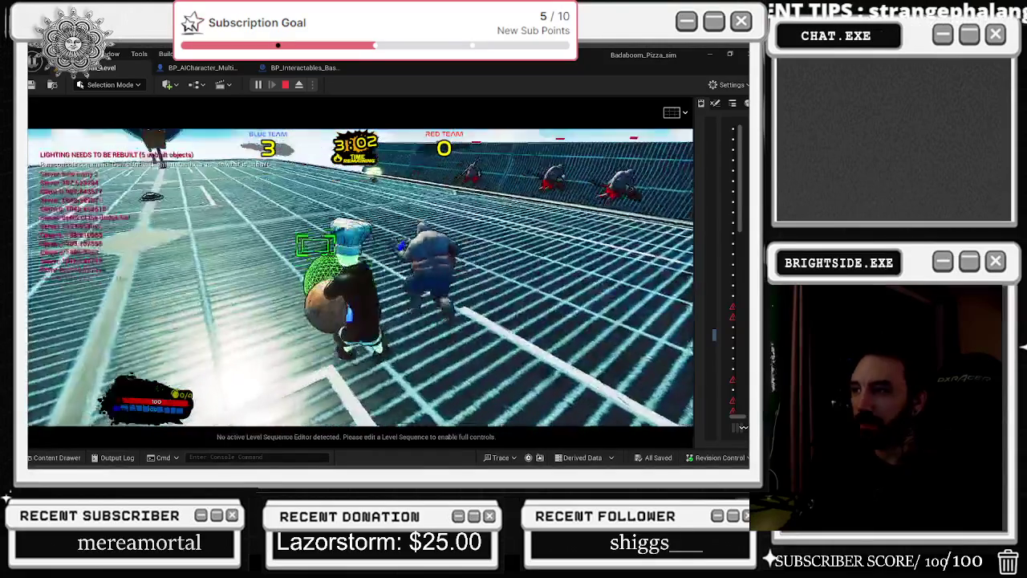
pyautogui.press('w')
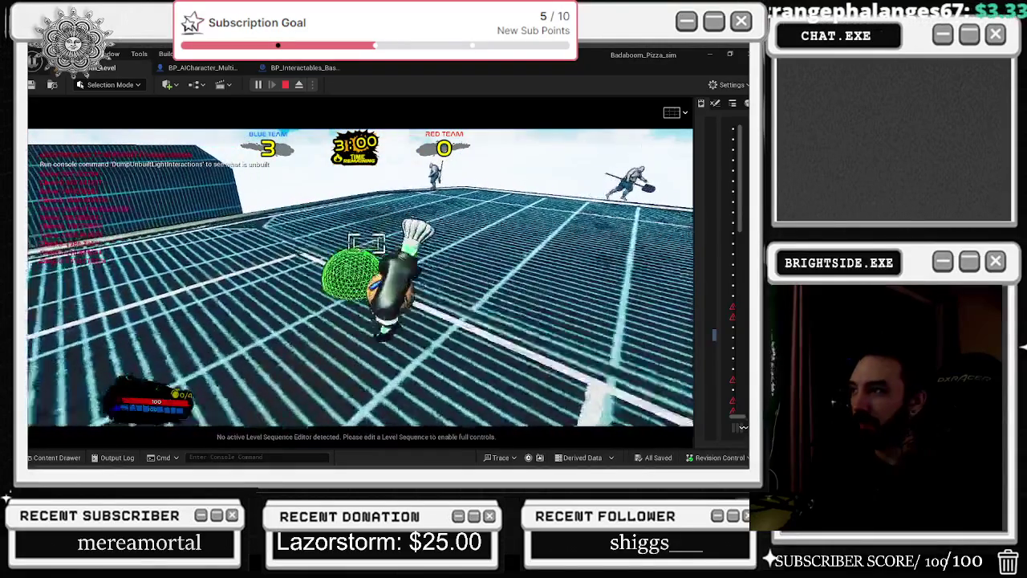
pyautogui.press('w')
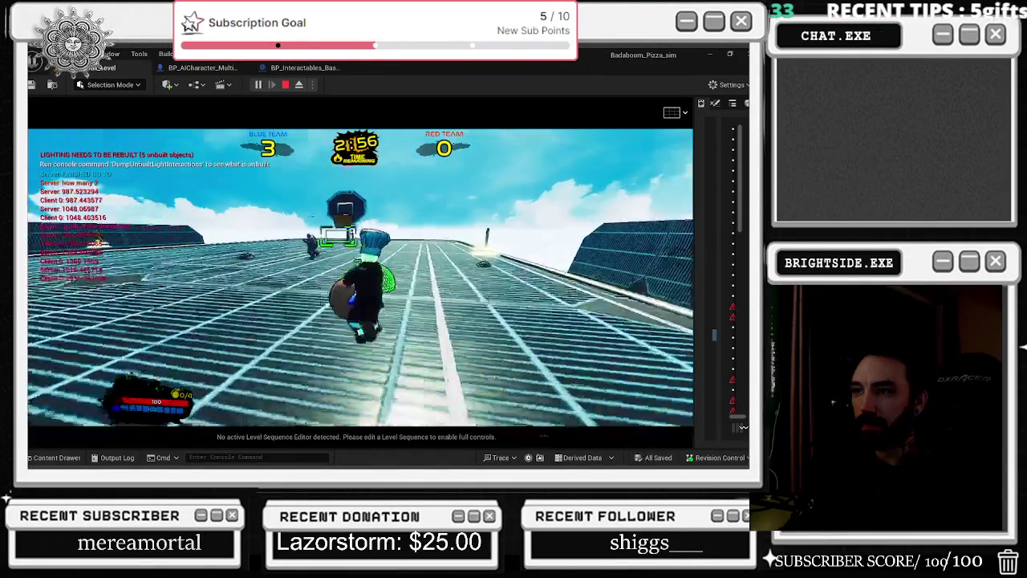
pyautogui.press('w')
pyautogui.press('w')
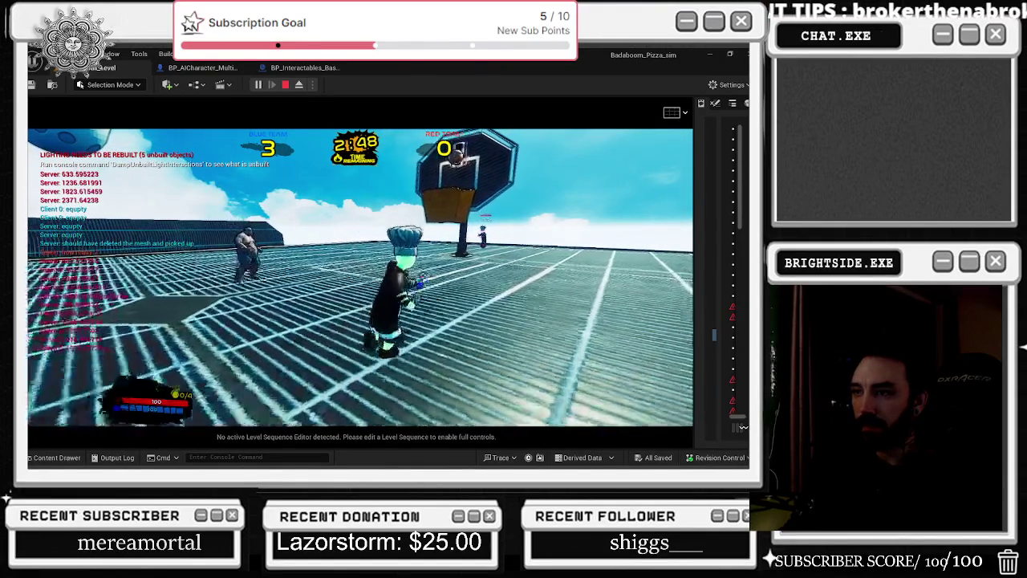
pyautogui.press('w')
pyautogui.press('w')
pyautogui.press('w')
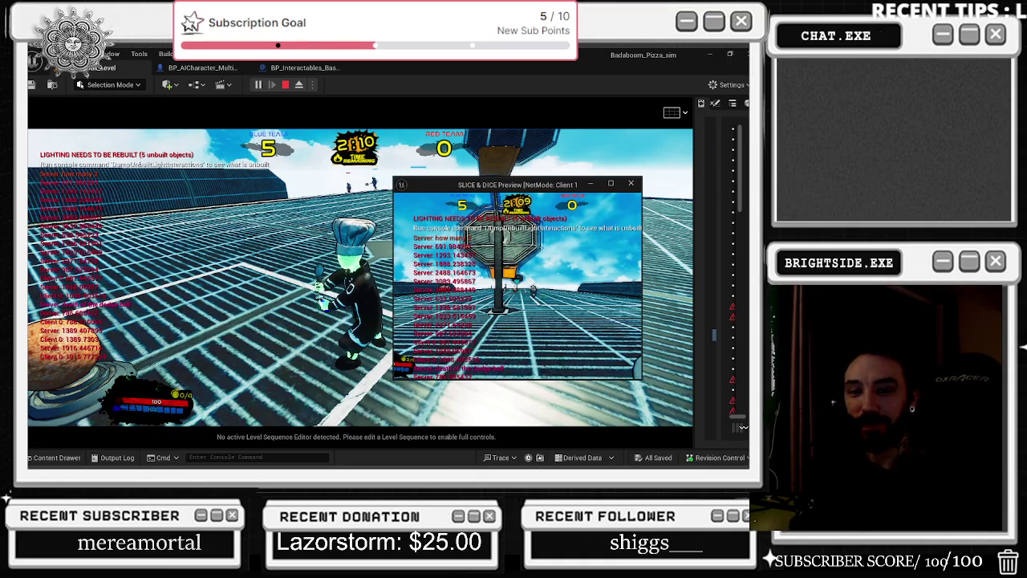
# Keep playing against the red players until blue leads 5–0, then stop the play session
pyautogui.hotkey('alt', 'Tab')
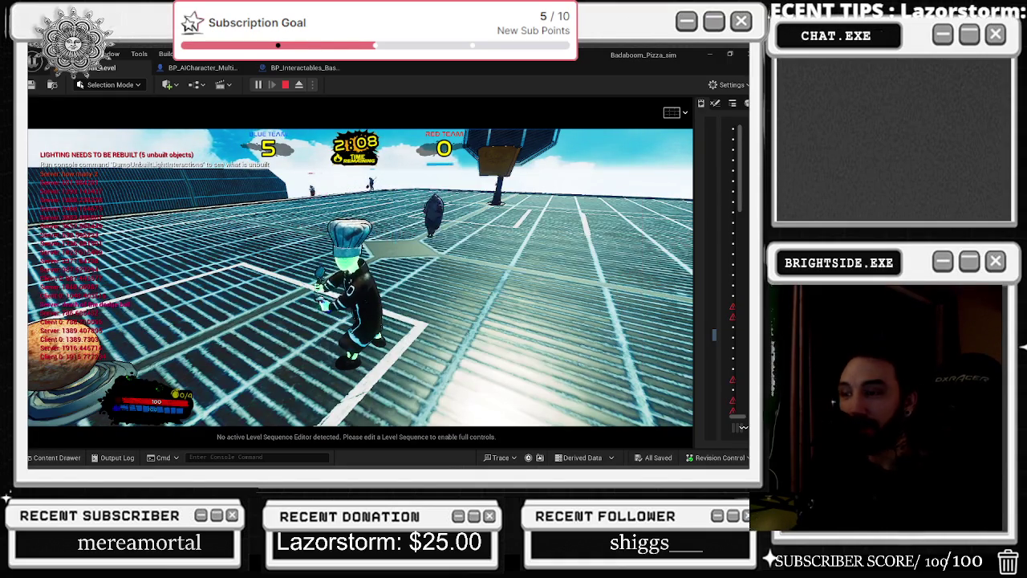
pyautogui.press('w')
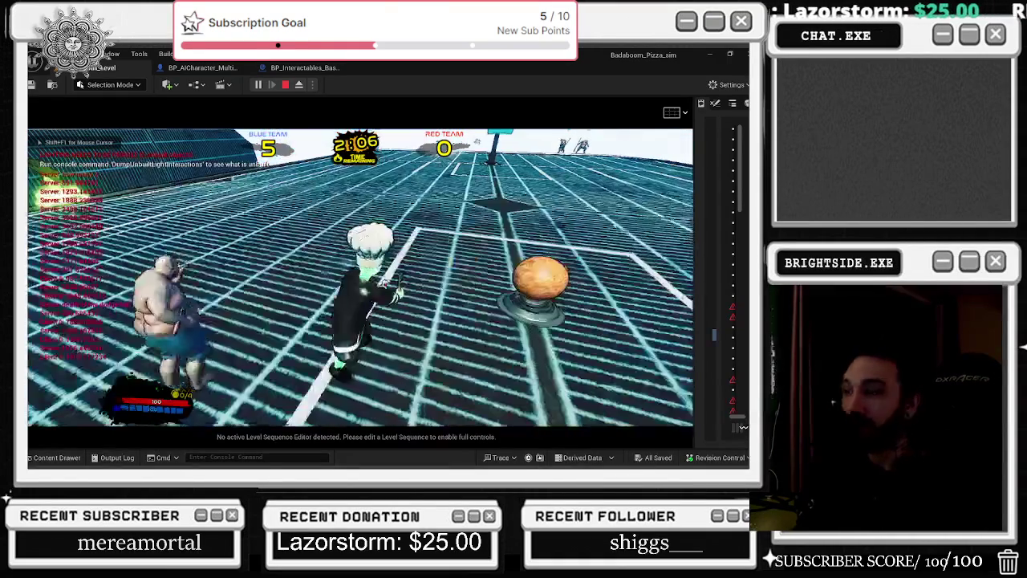
pyautogui.press('w')
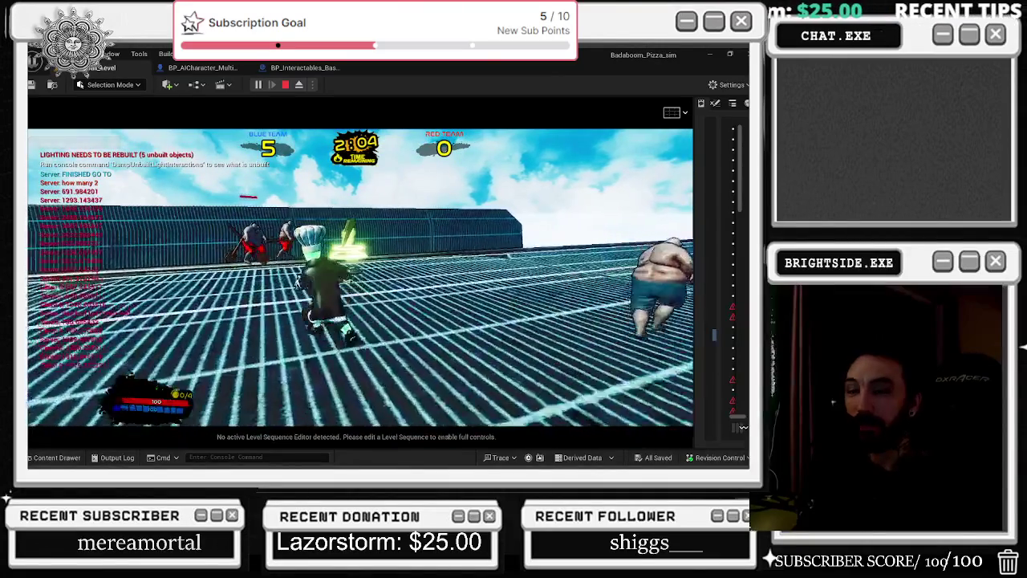
pyautogui.press('w')
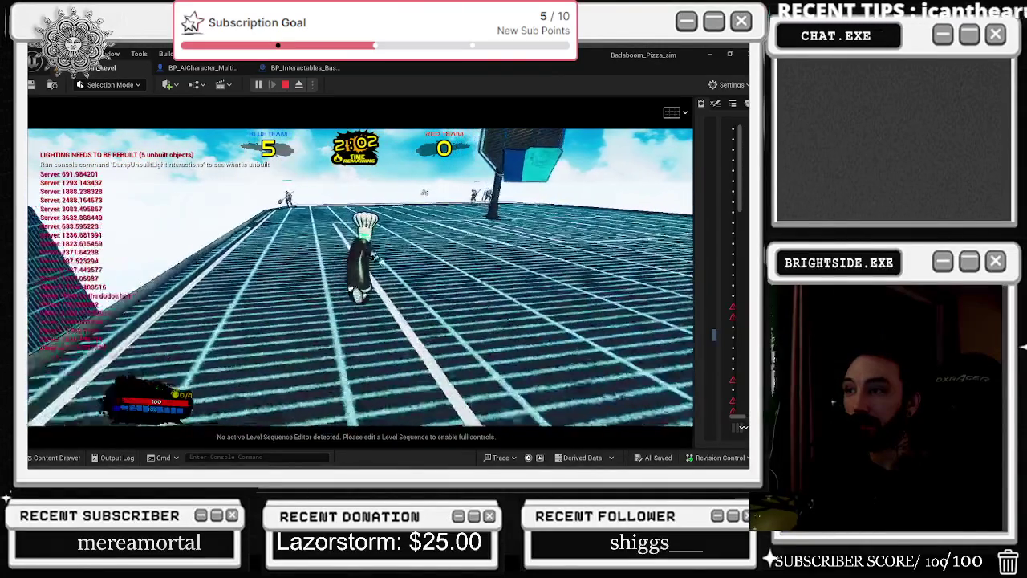
pyautogui.press('w')
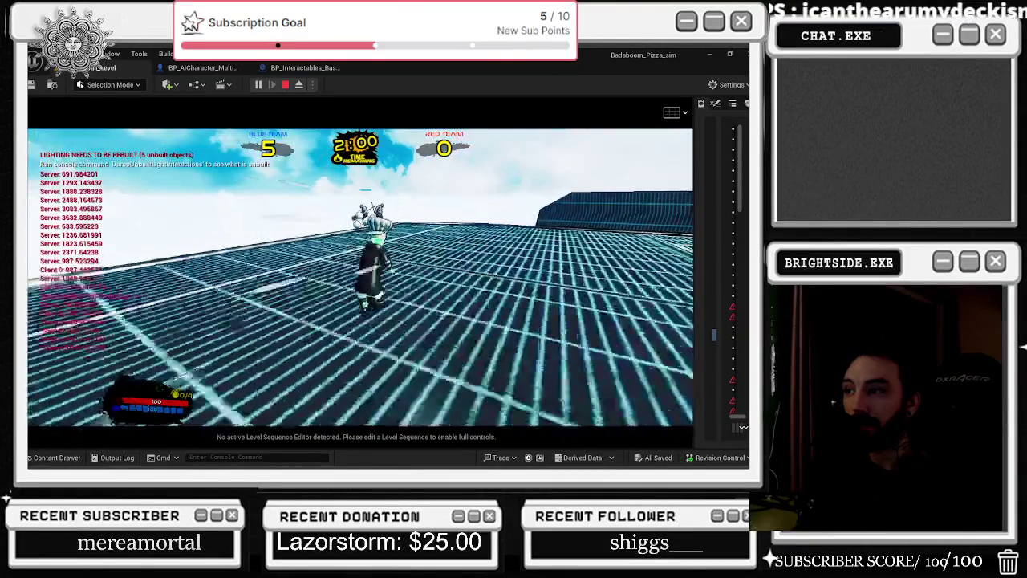
pyautogui.press('Escape')
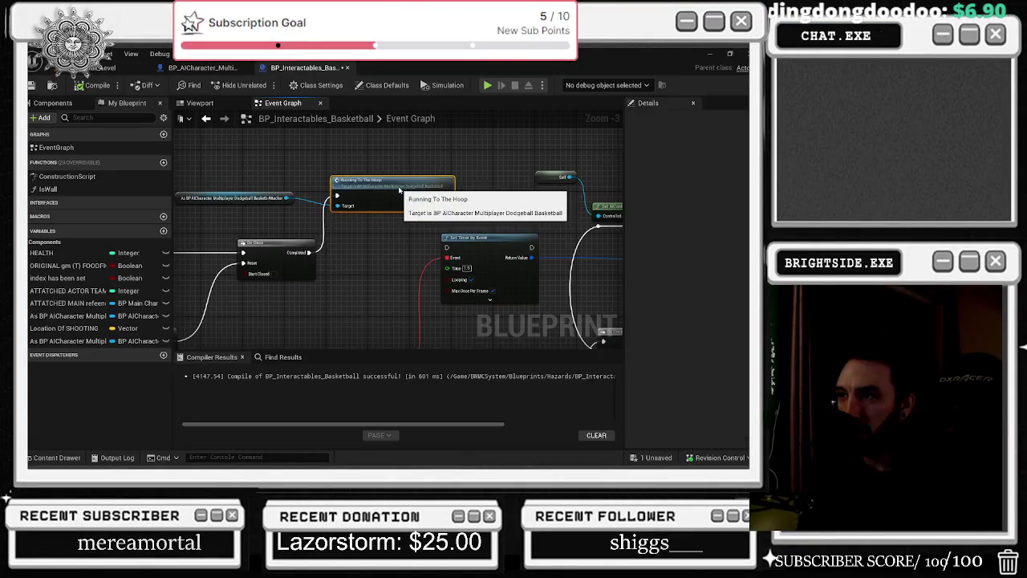
# Nudge the Running To The Hoop node slightly up and pan around the basketball graph
pyautogui.moveTo(400, 186)
pyautogui.mouseDown()
pyautogui.moveTo(406, 175)
pyautogui.moveTo(380, 174)
pyautogui.mouseUp()
pyautogui.scroll(-5, 390, 182)
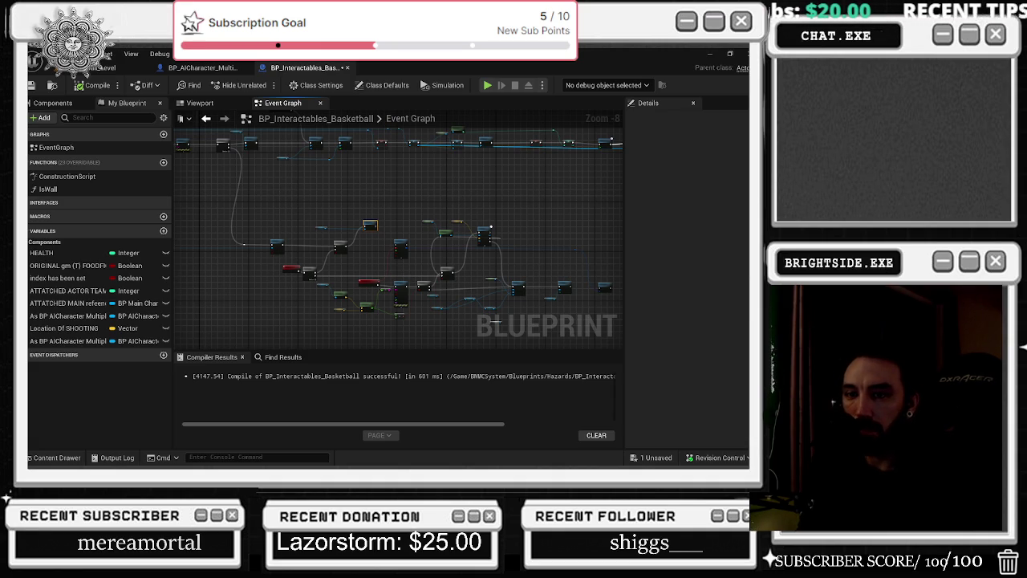
pyautogui.moveTo(437, 176); pyautogui.dragTo(483, 249)
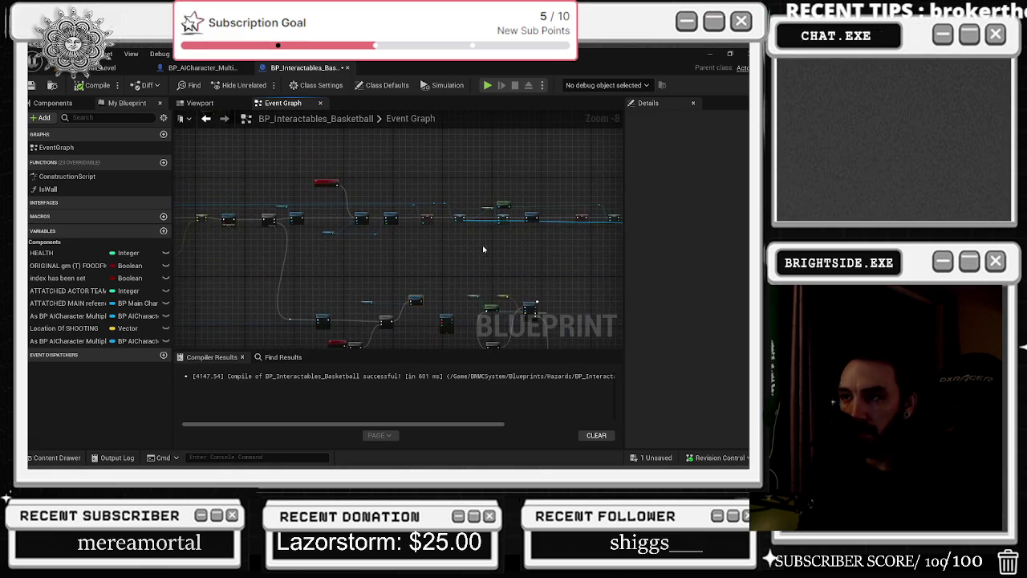
# Look over the BP_AICharacter graph, switch back to the basketball blueprint, then return to the level view
pyautogui.click(203, 68)
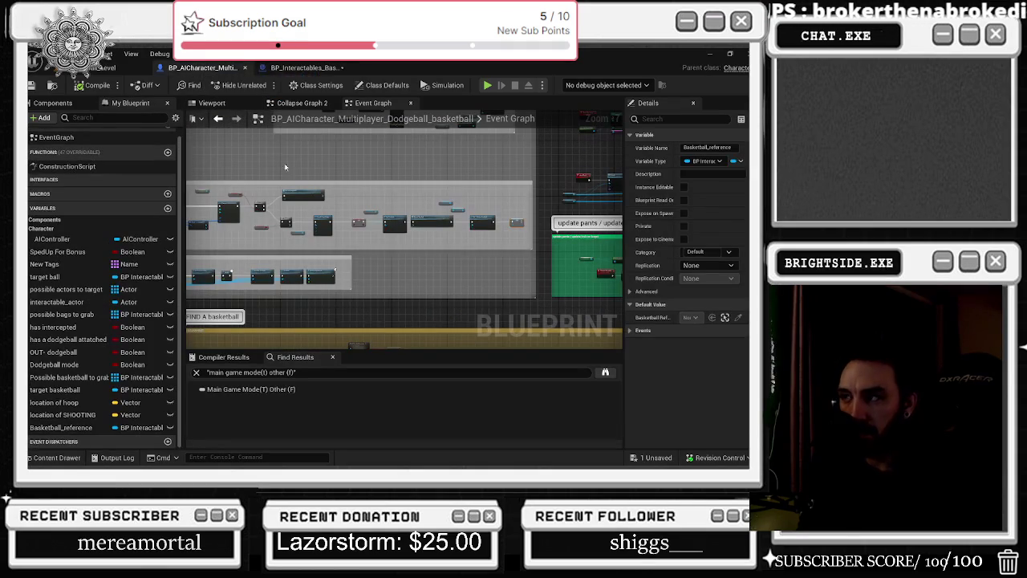
pyautogui.scroll(2, 507, 222)
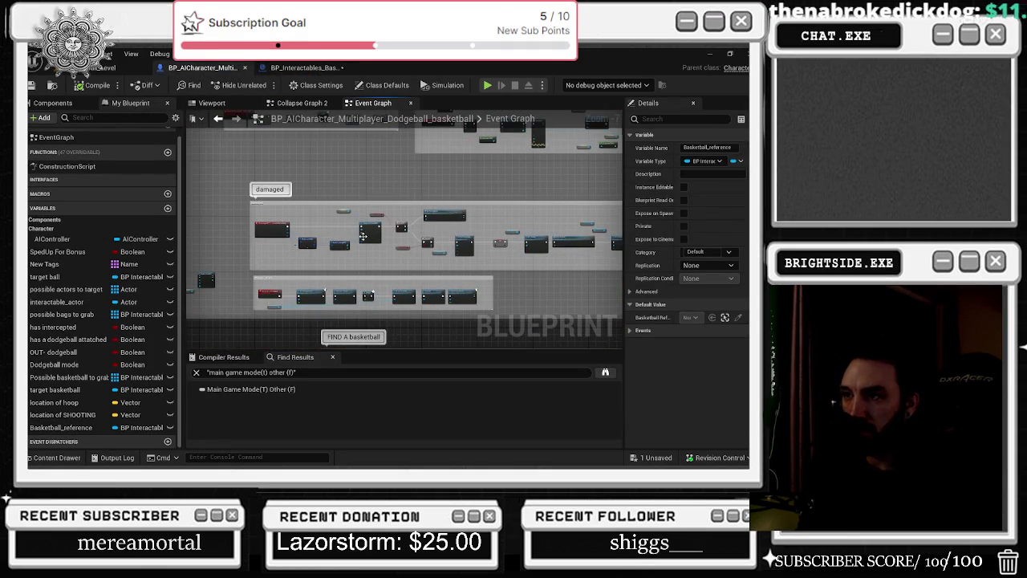
pyautogui.scroll(3, 344, 228)
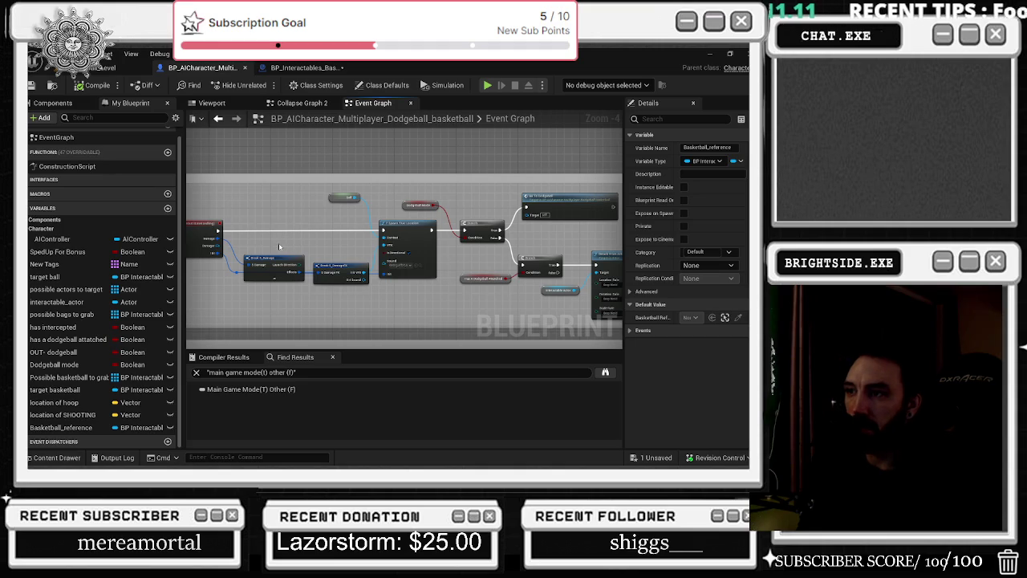
pyautogui.click(295, 71)
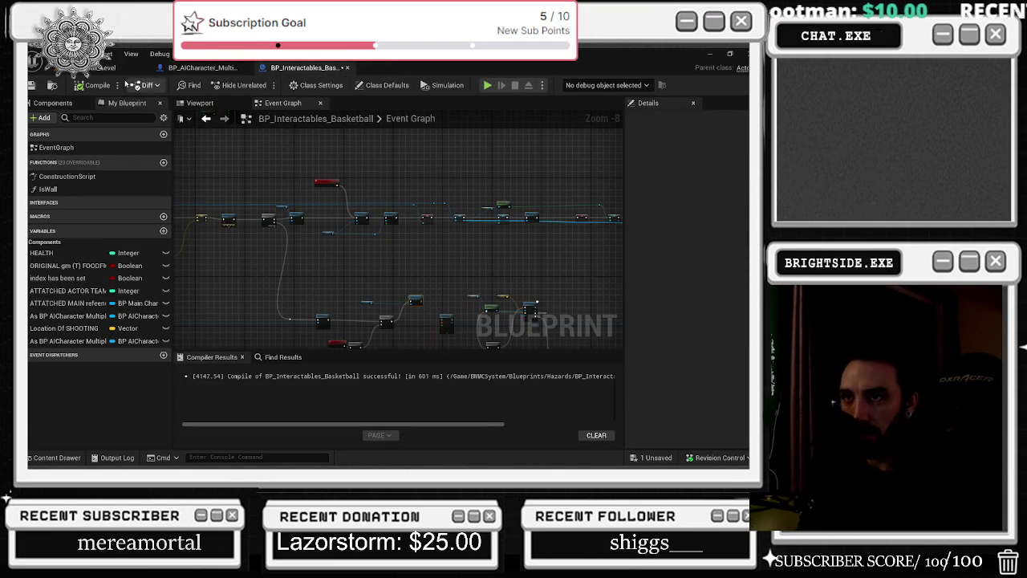
pyautogui.click(105, 68)
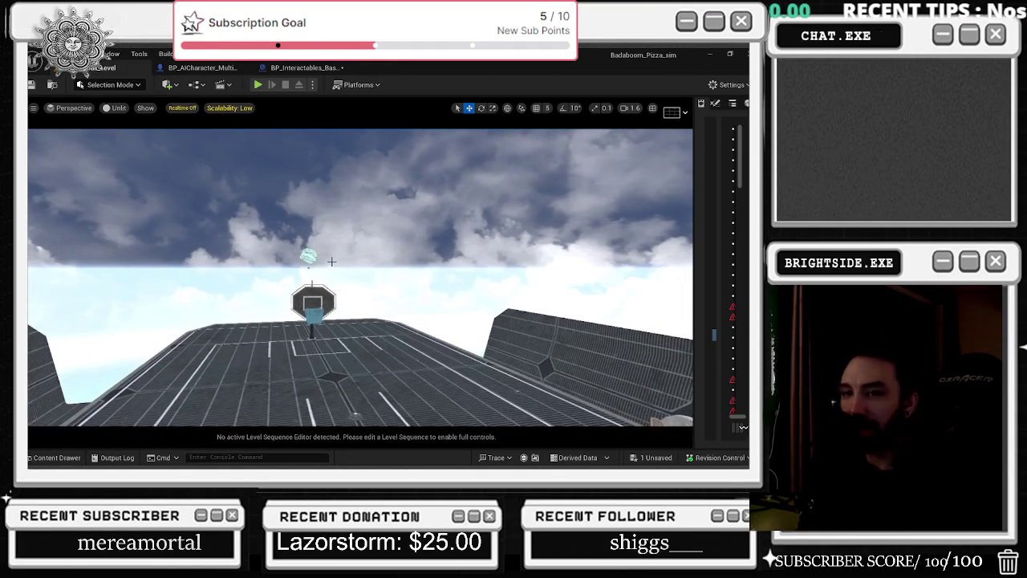
# Save all modified blueprints, then start a Play In Editor session with the game window capturing input
pyautogui.hotkey('ctrl', 'shift', 's')
pyautogui.click(458, 370)
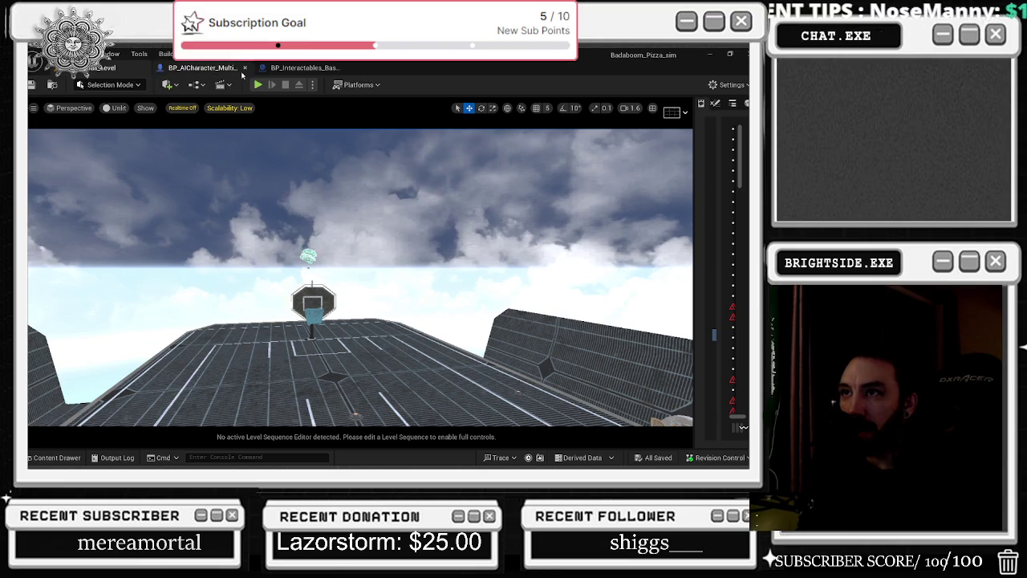
pyautogui.click(257, 85)
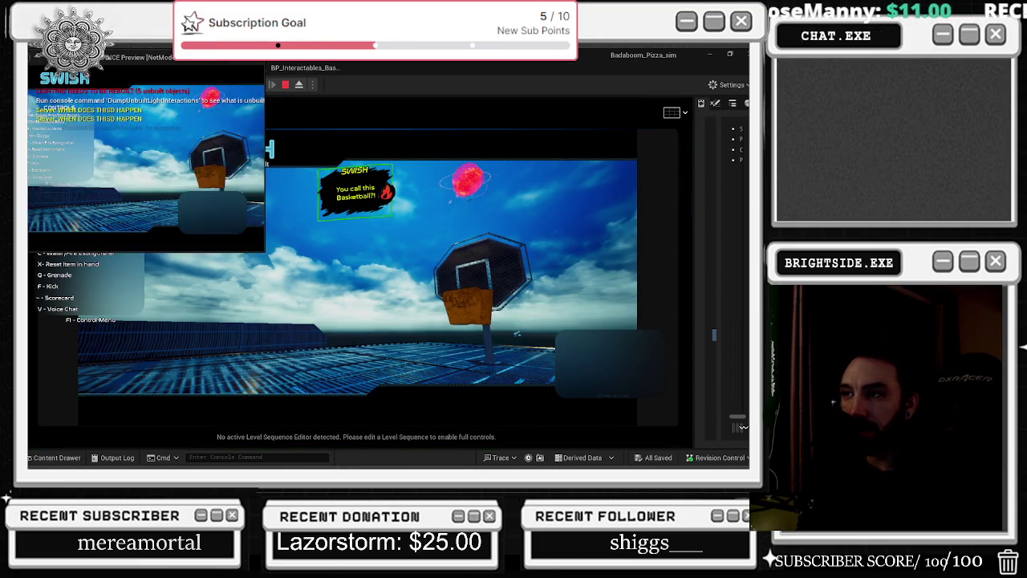
pyautogui.hotkey('alt', 'Tab')
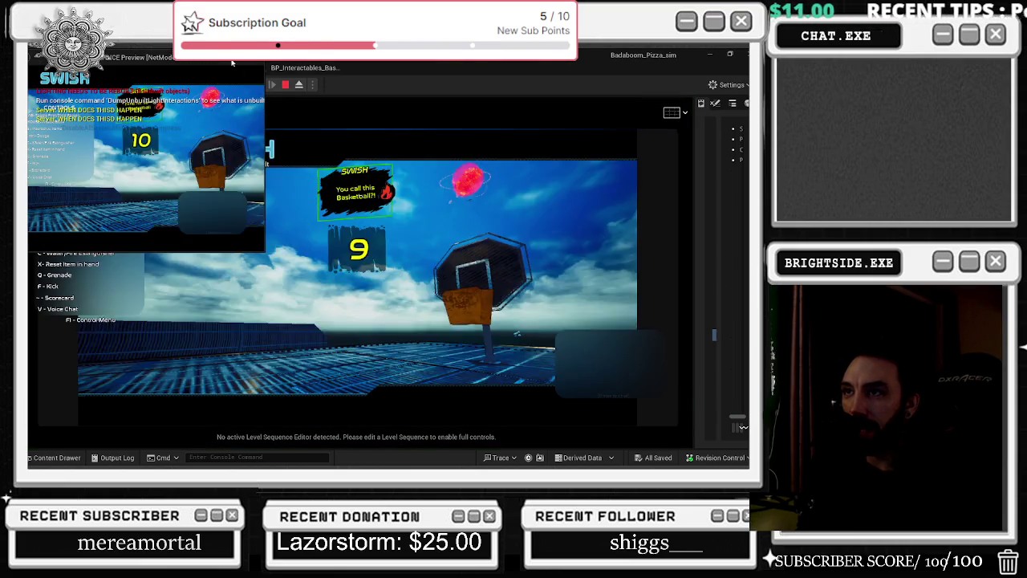
pyautogui.click(257, 173)
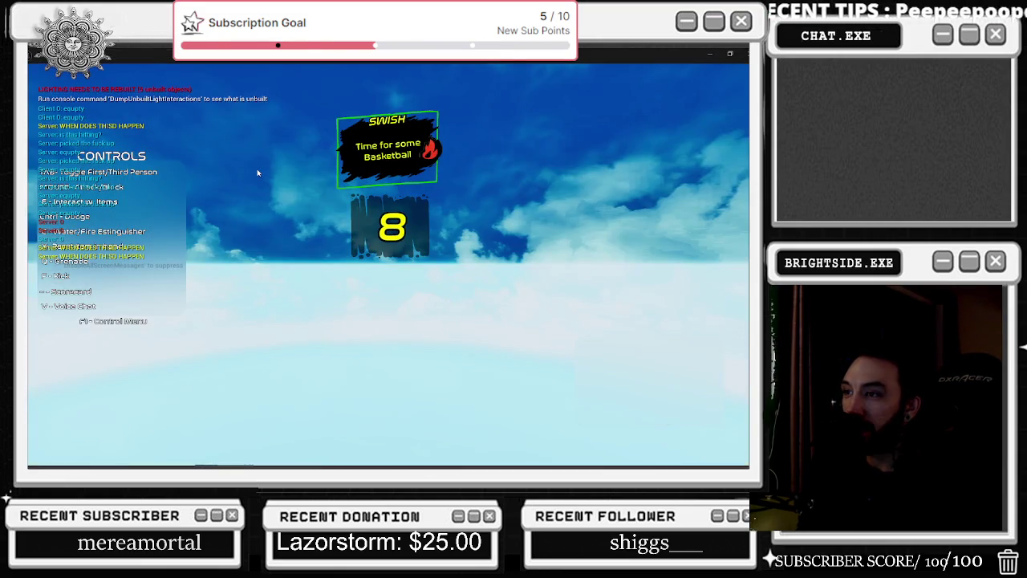
pyautogui.click(257, 173)
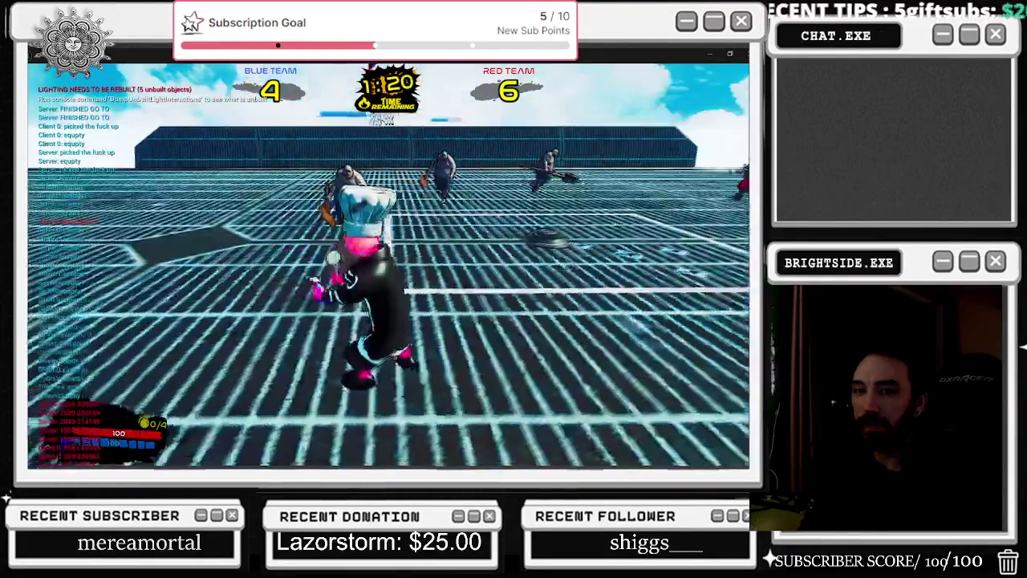
# Play the match to red 6, blue 4 with about 1:20 left, then exit full screen
pyautogui.press('F11')
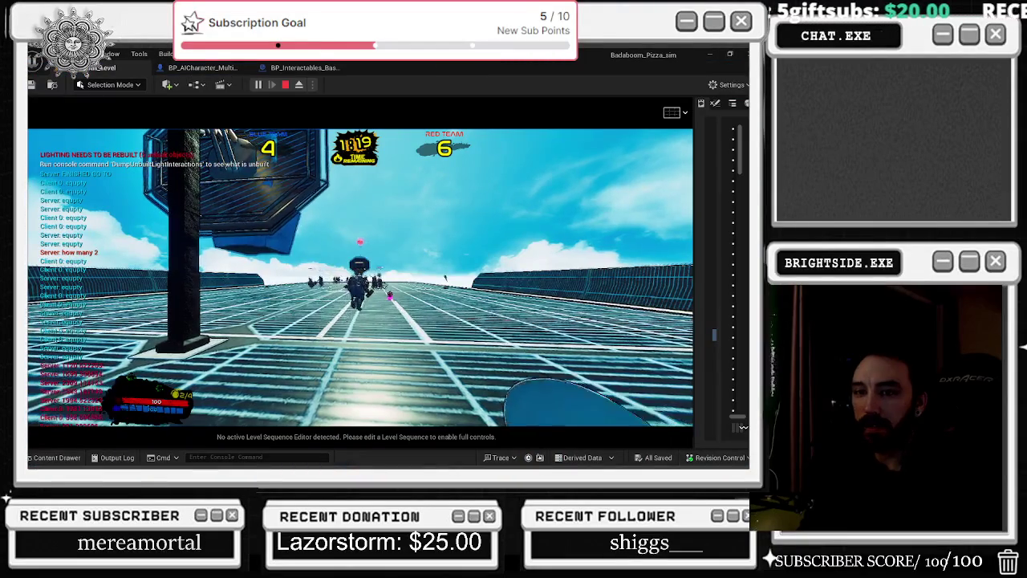
# Return to full-screen play, finish the match until red wins 6–4, then stop the playtest
pyautogui.click(361, 281)
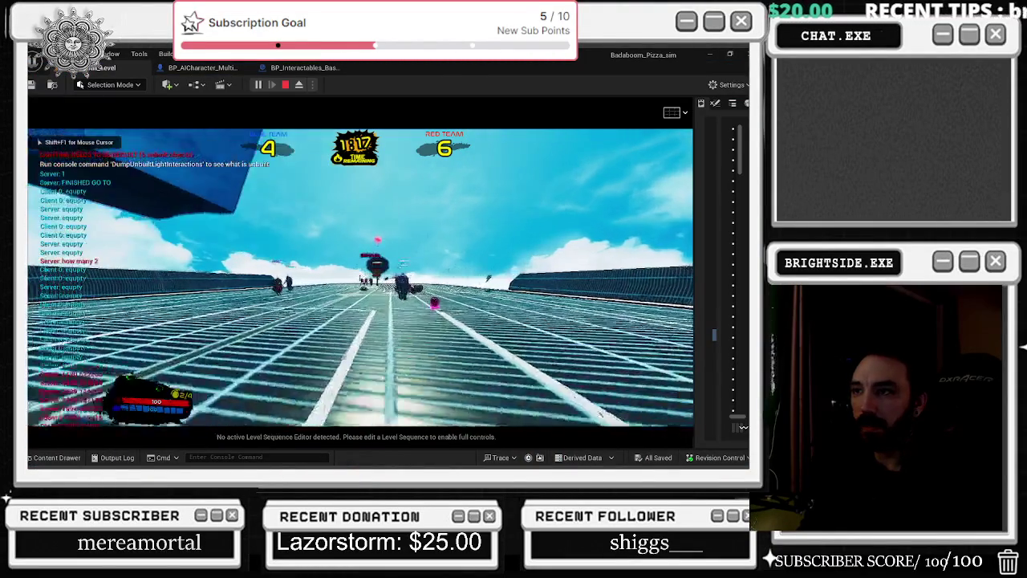
pyautogui.hotkey('alt', 'Tab')
pyautogui.press('F11')
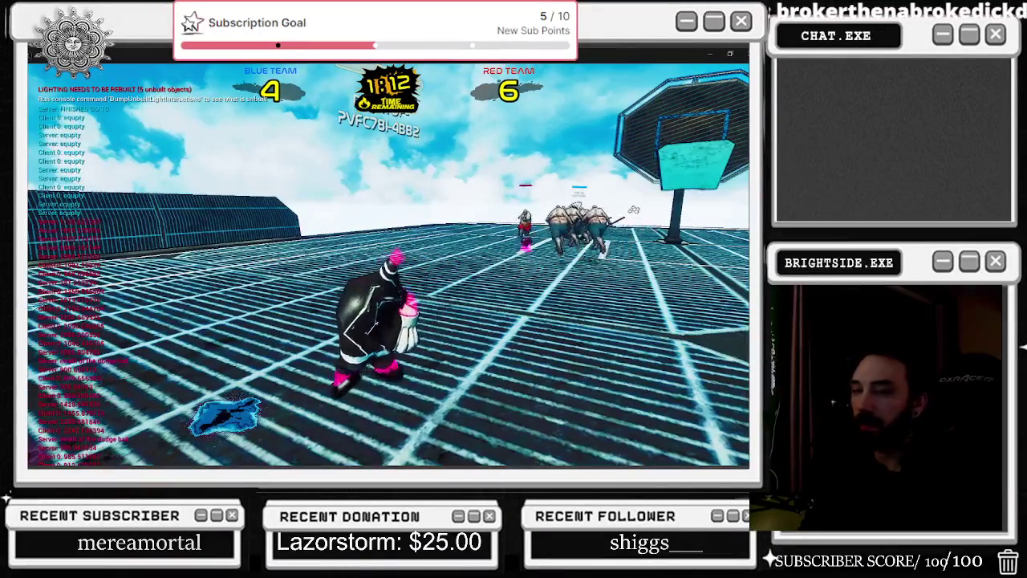
pyautogui.press('w')
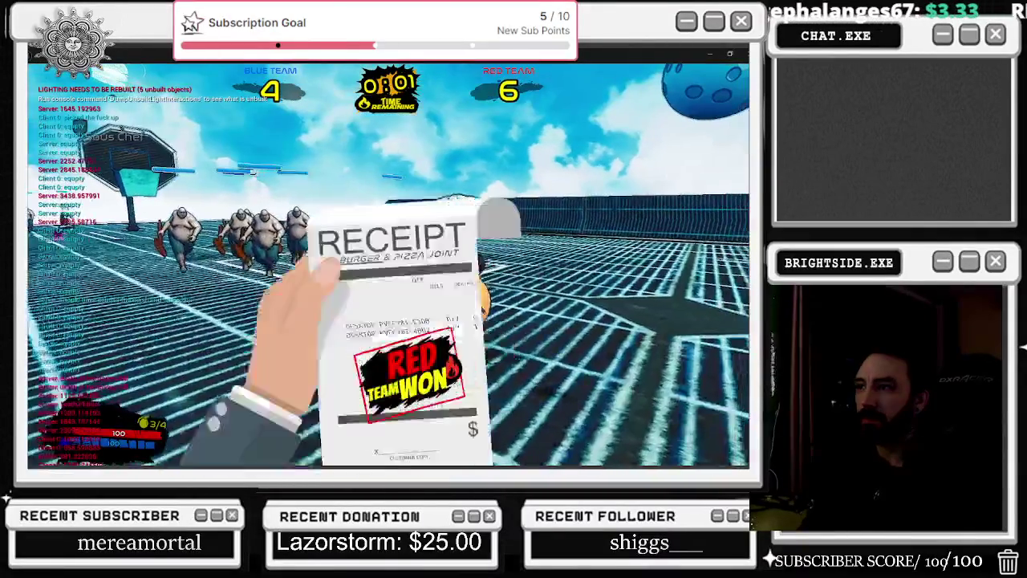
pyautogui.press('Escape')
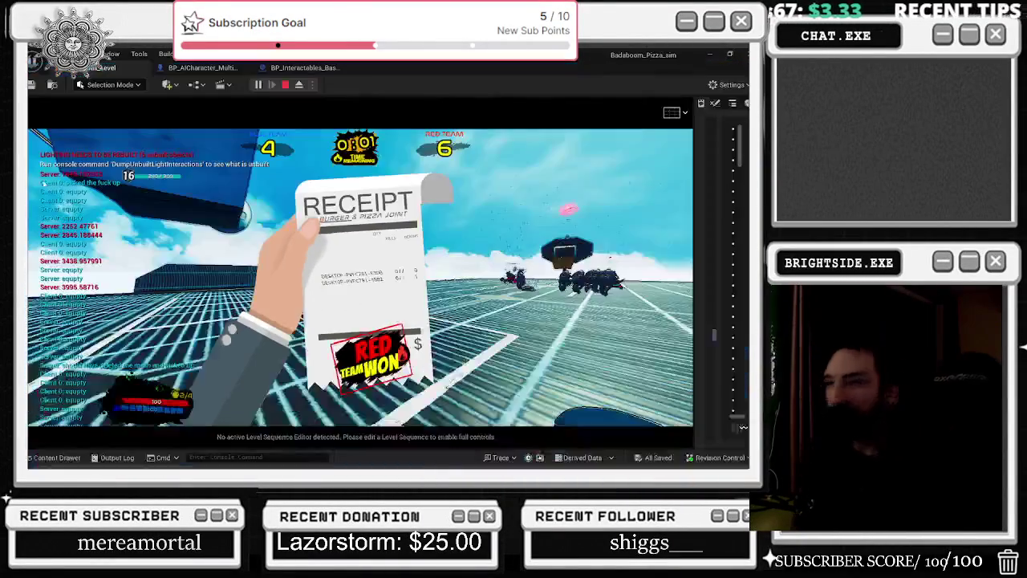
# Run a brief playtest of the basketball level, free the mouse with Shift+F1, then stop it
pyautogui.click(257, 85)
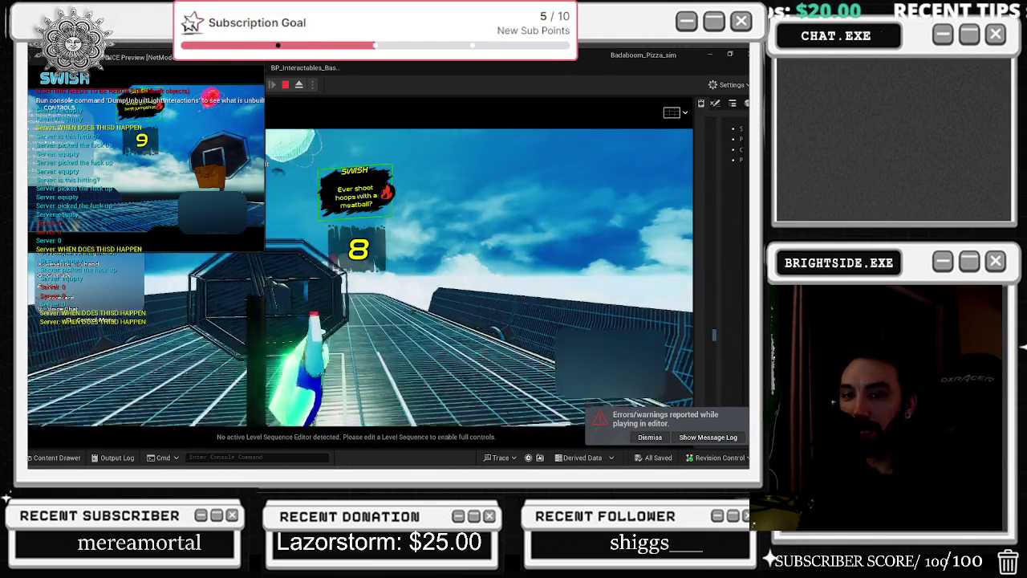
pyautogui.hotkey('shift', 'F1')
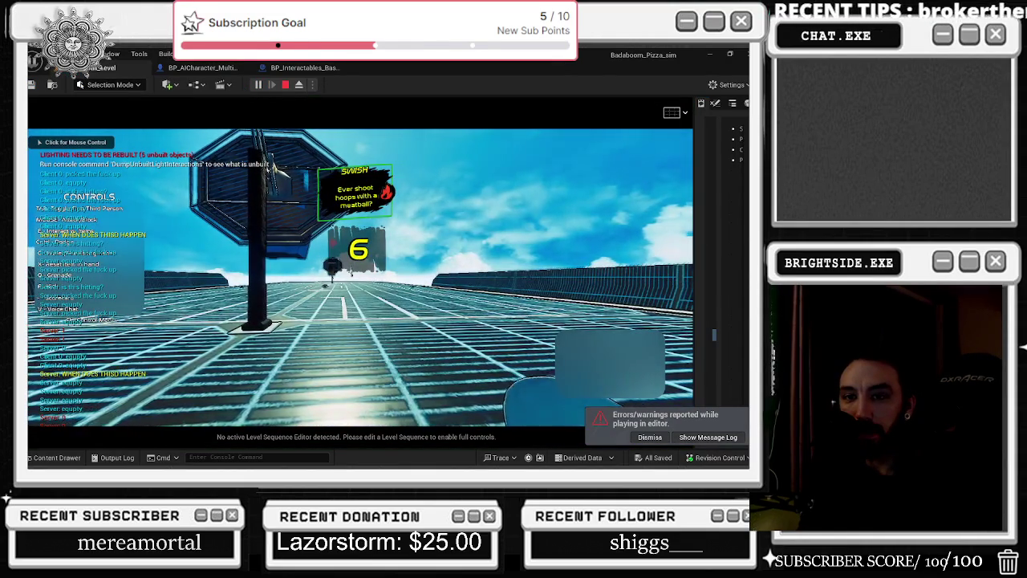
pyautogui.press('Escape')
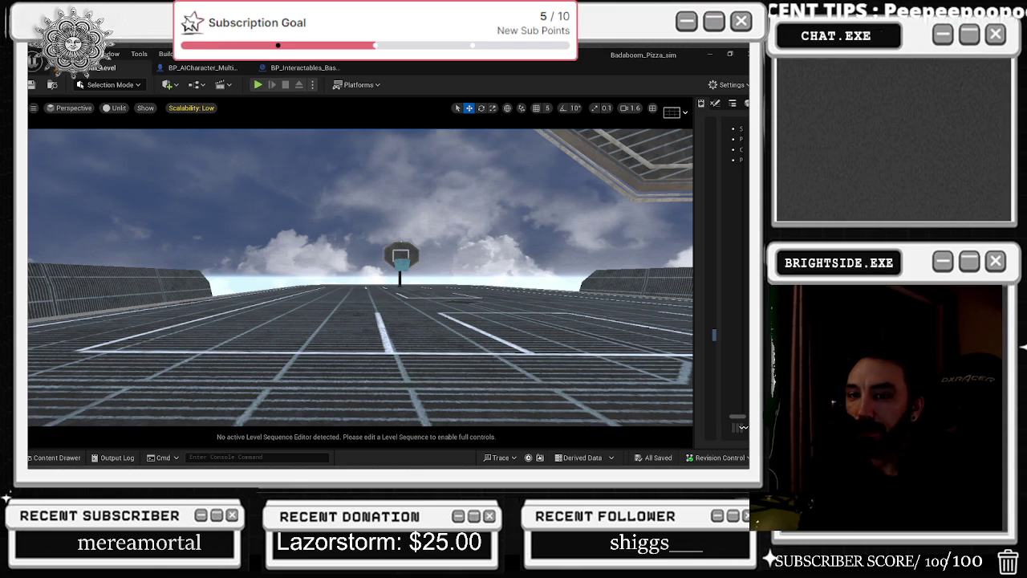
# Turn off viewport realtime rendering, then playtest to a 1–1 tie before stopping
pyautogui.hotkey('ctrl', 'r')
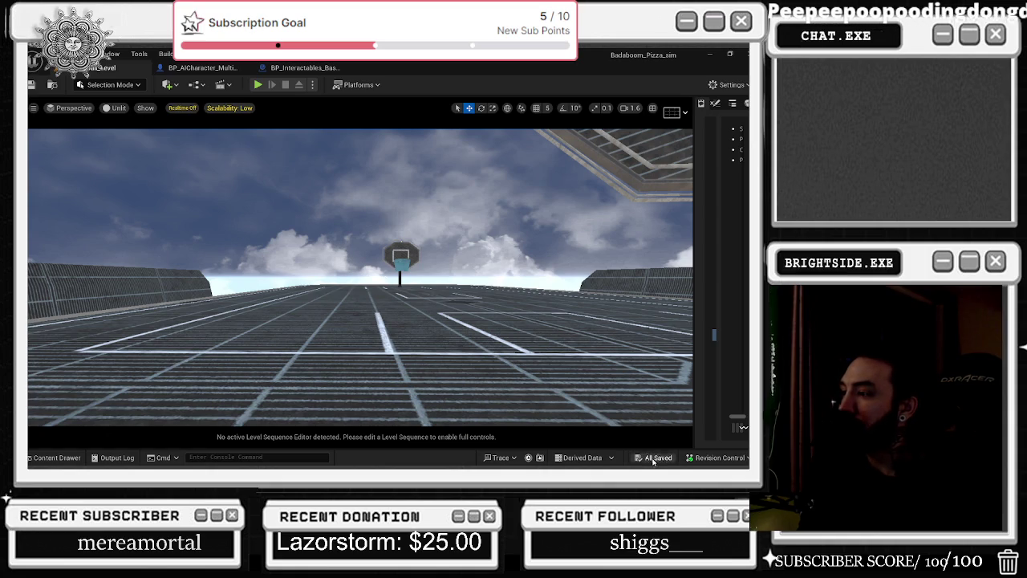
pyautogui.click(257, 85)
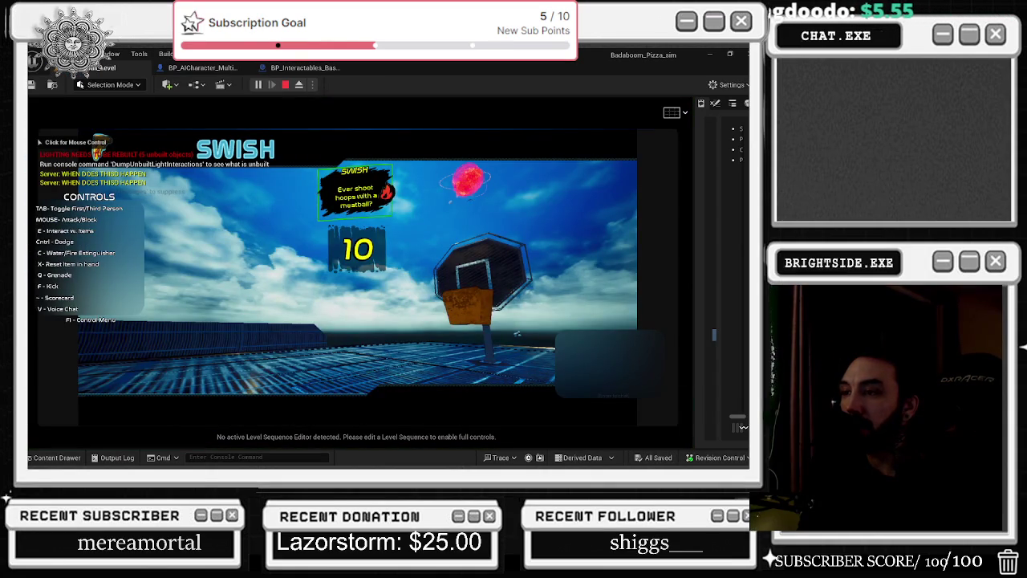
pyautogui.click(517, 333)
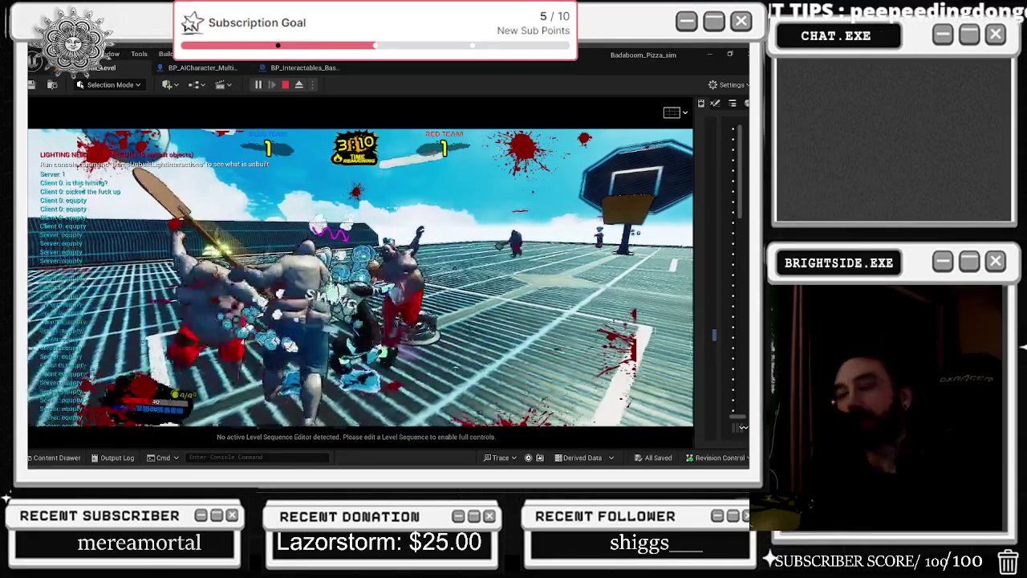
pyautogui.press('Escape')
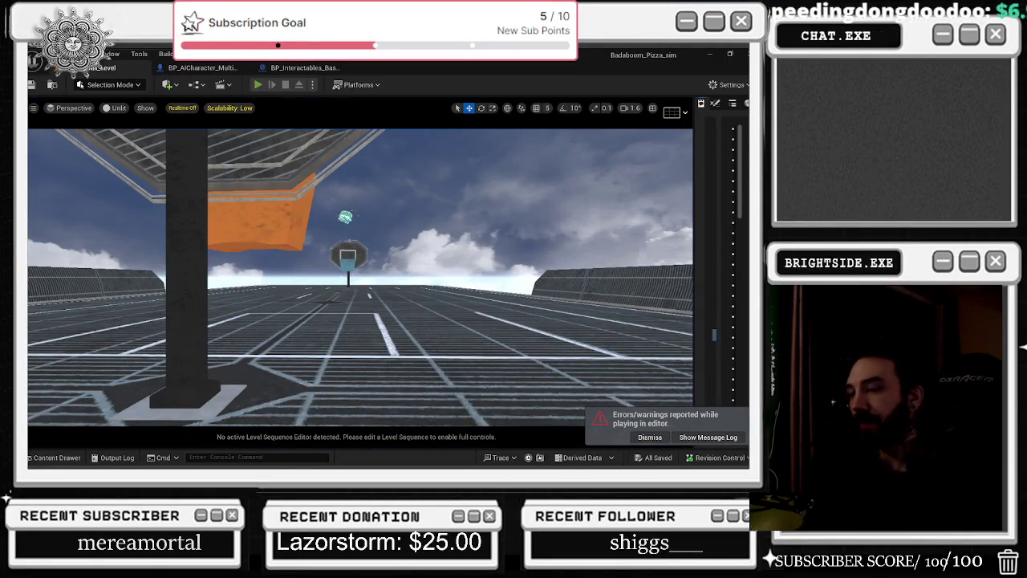
# Launch a fresh playtest, focus the game view, and switch to the third-person camera
pyautogui.click(257, 85)
pyautogui.hotkey('alt', 'Tab')
pyautogui.click(231, 291)
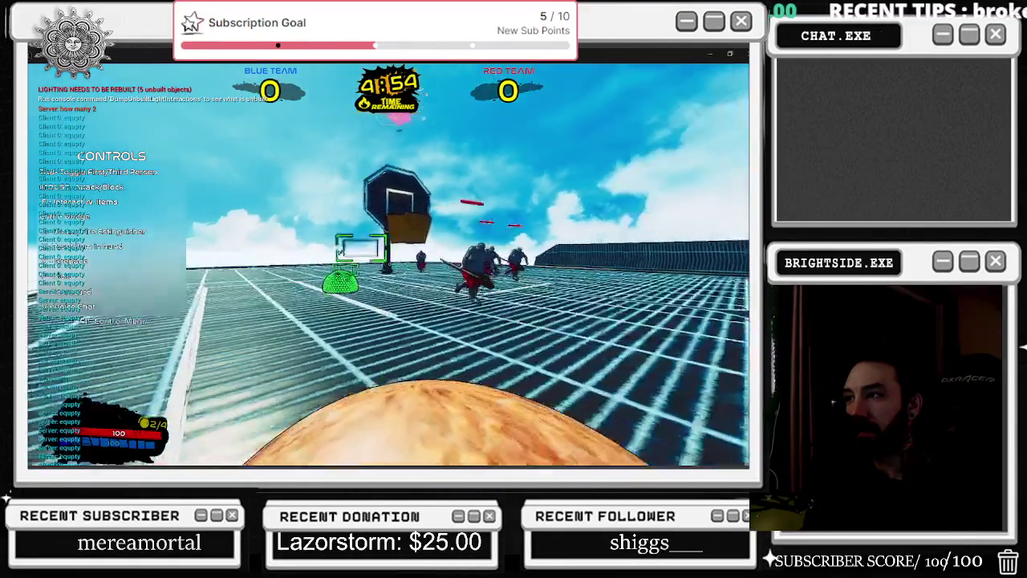
pyautogui.press('Tab')
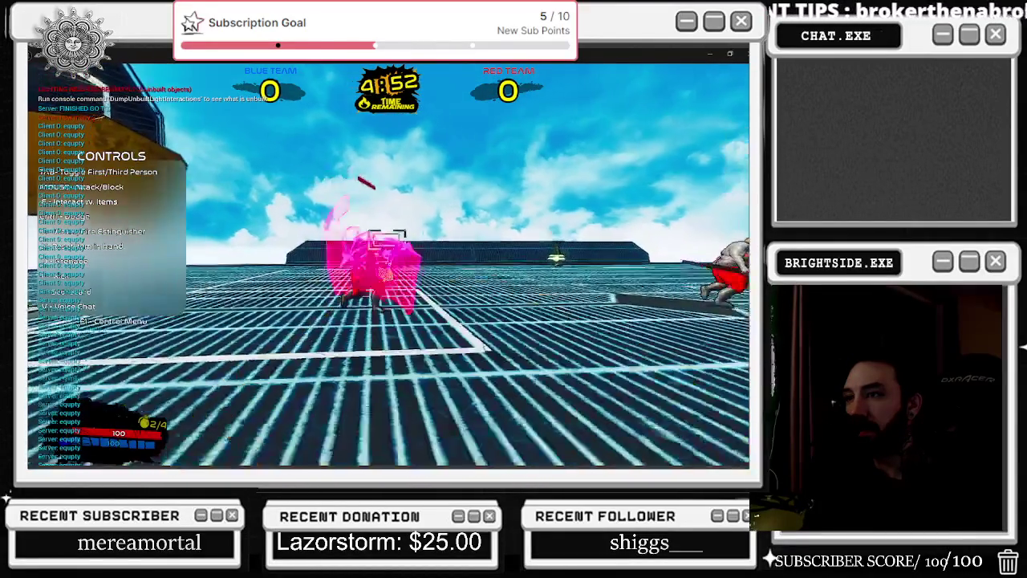
# Run the chef across the court and brawl with red team opponents using the paddle
pyautogui.press('w')
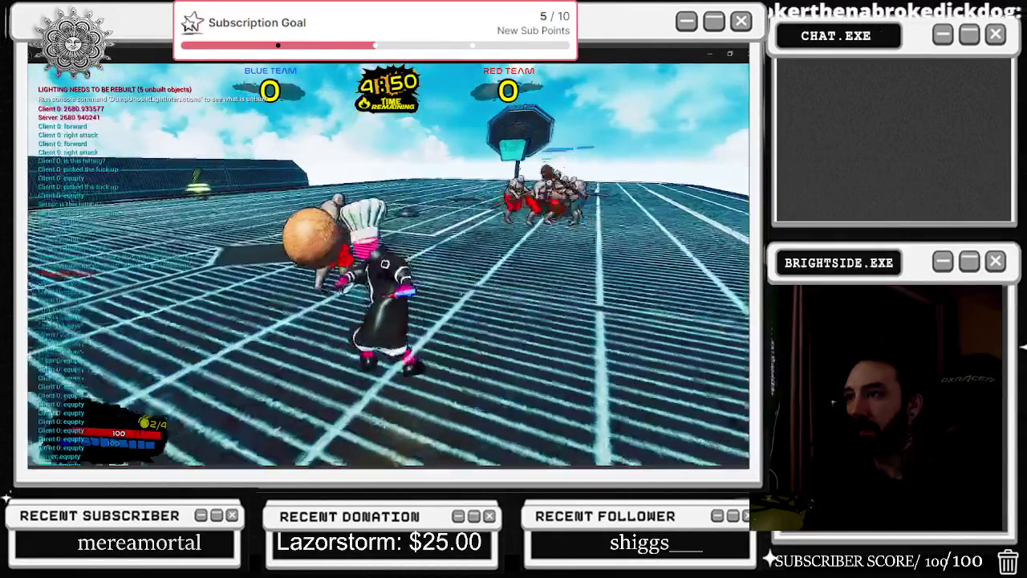
pyautogui.press('w')
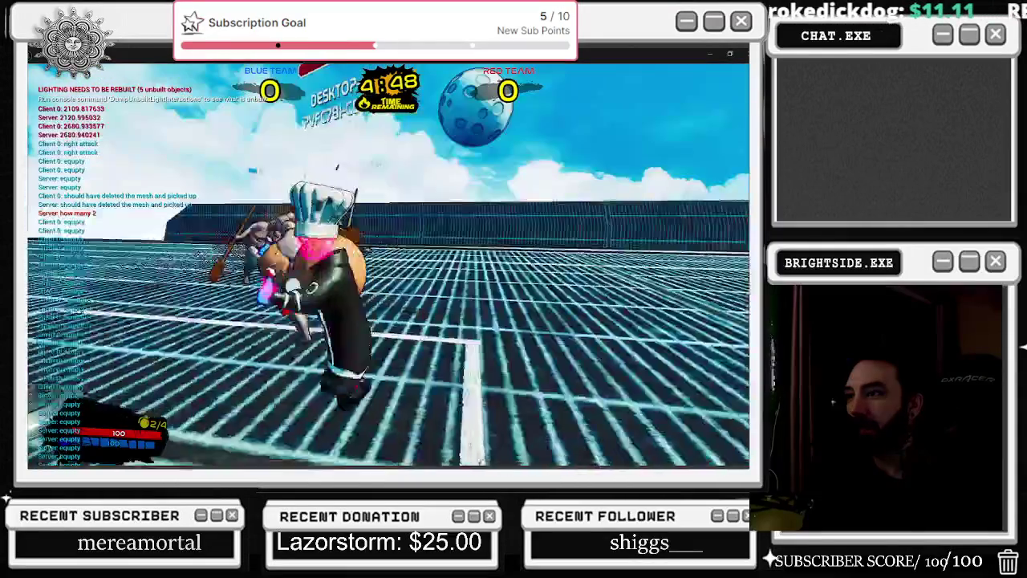
pyautogui.press('w')
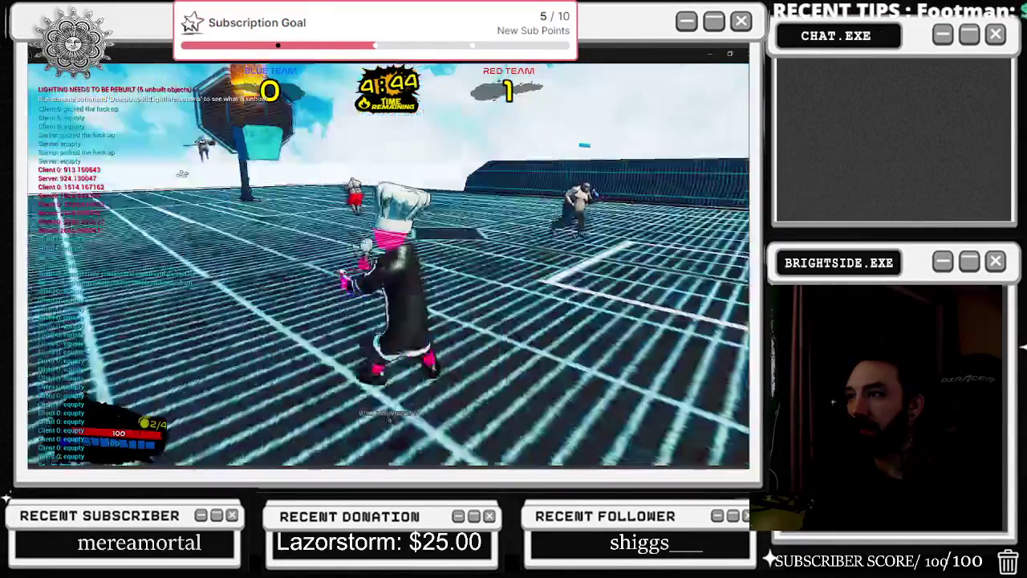
pyautogui.press('w')
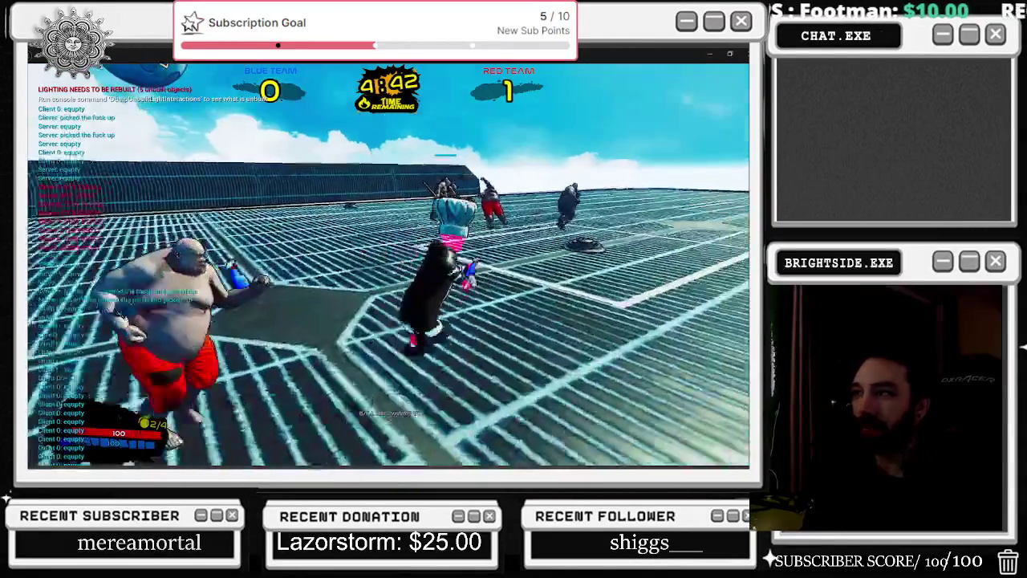
pyautogui.press('w')
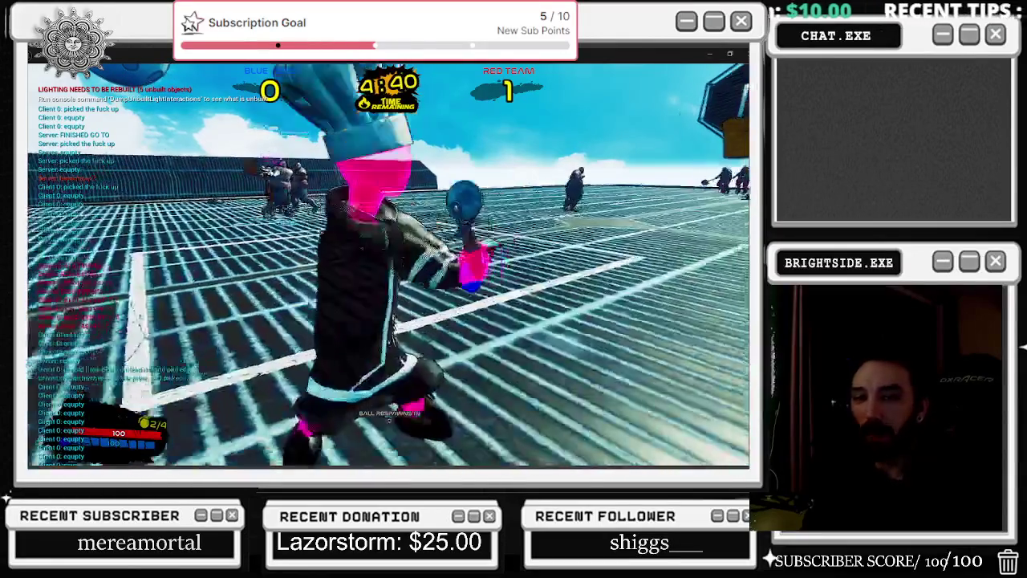
pyautogui.press('w')
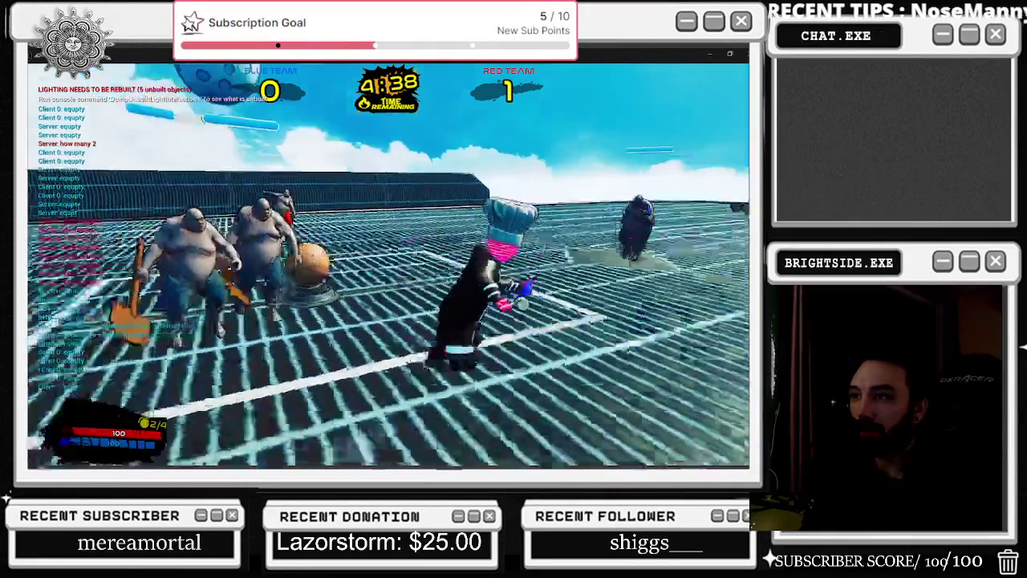
pyautogui.press('w')
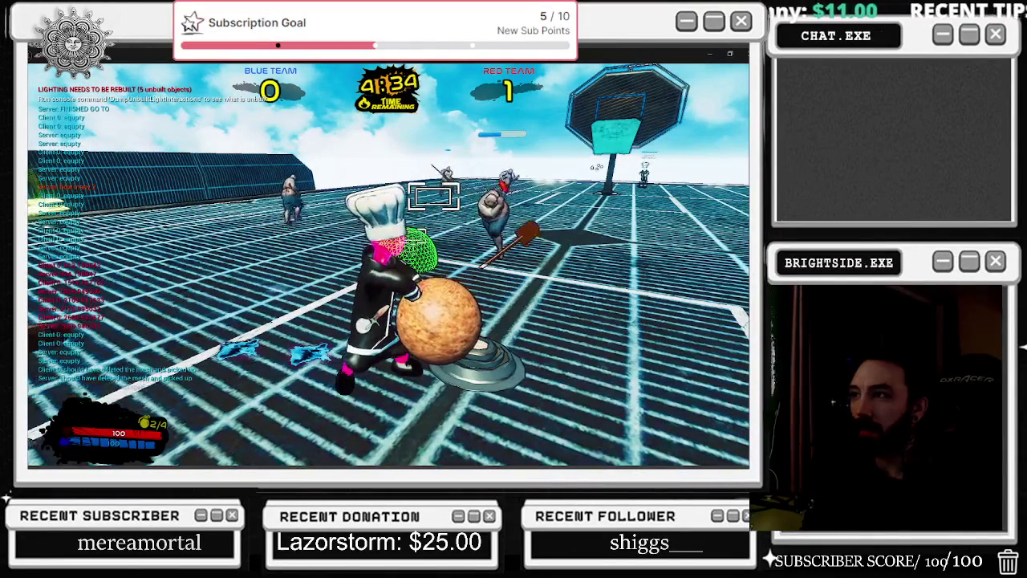
pyautogui.press('w')
pyautogui.press('w')
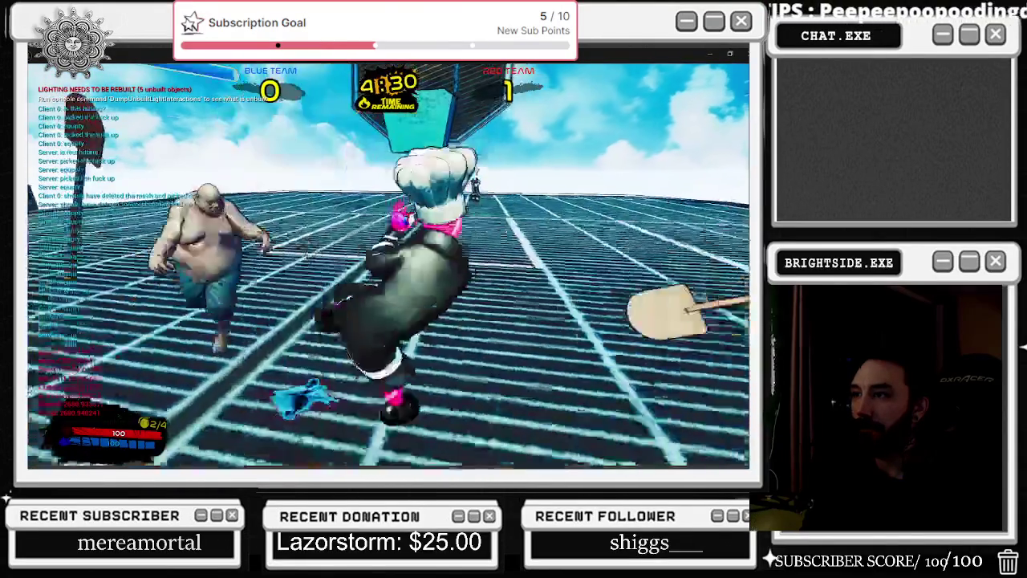
pyautogui.press('w')
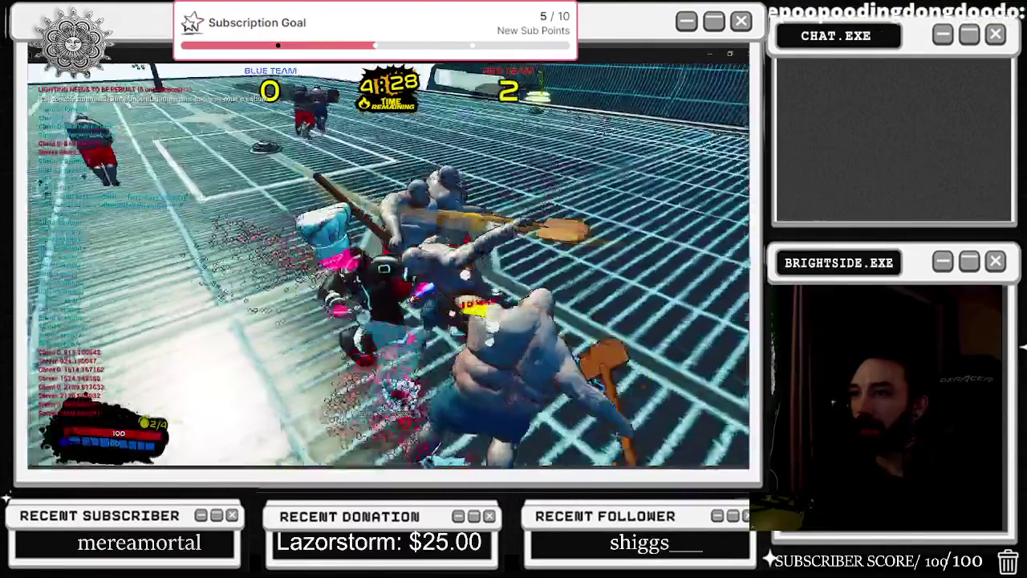
pyautogui.press('w')
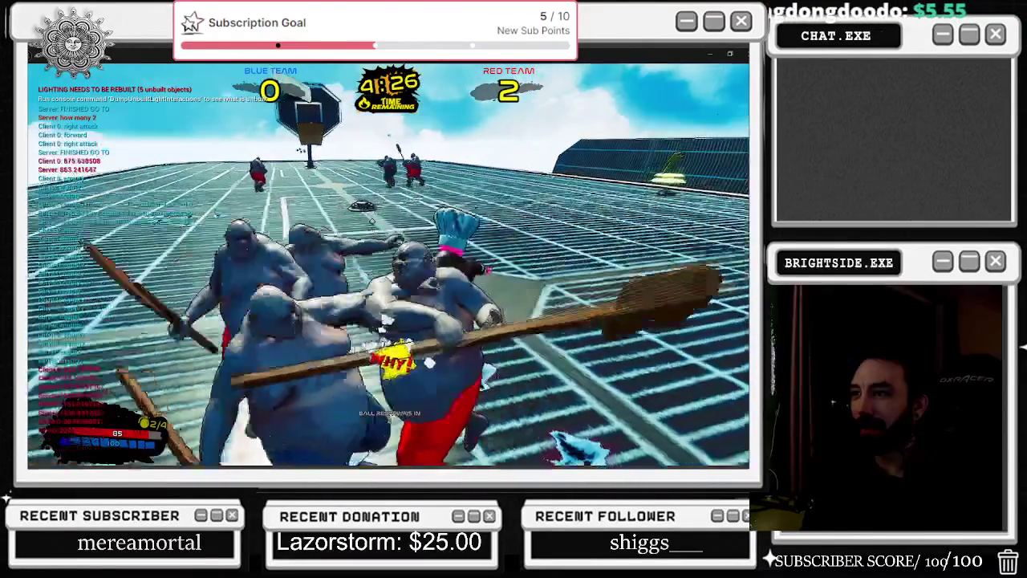
pyautogui.press('w')
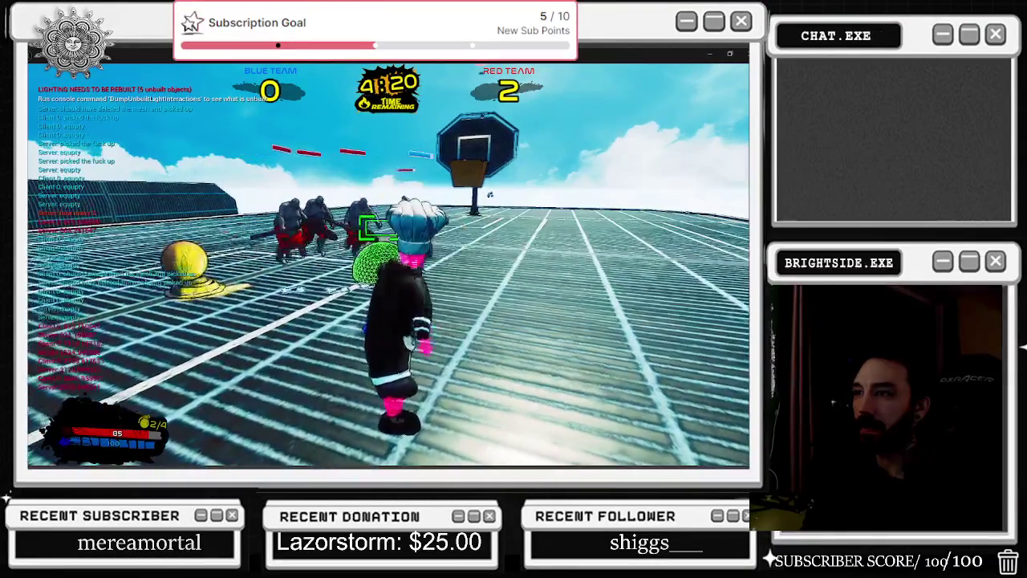
pyautogui.press('w')
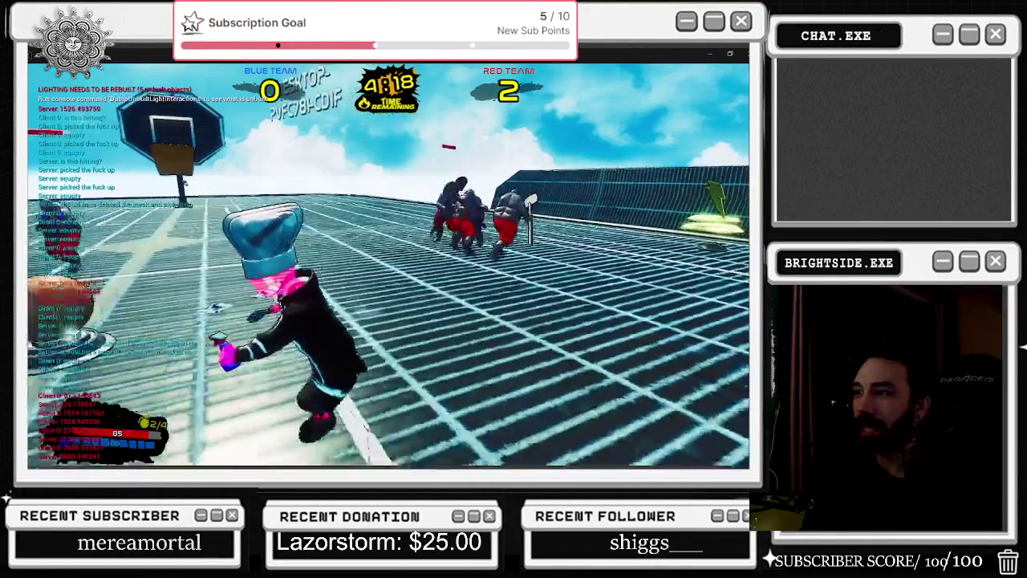
pyautogui.press('w')
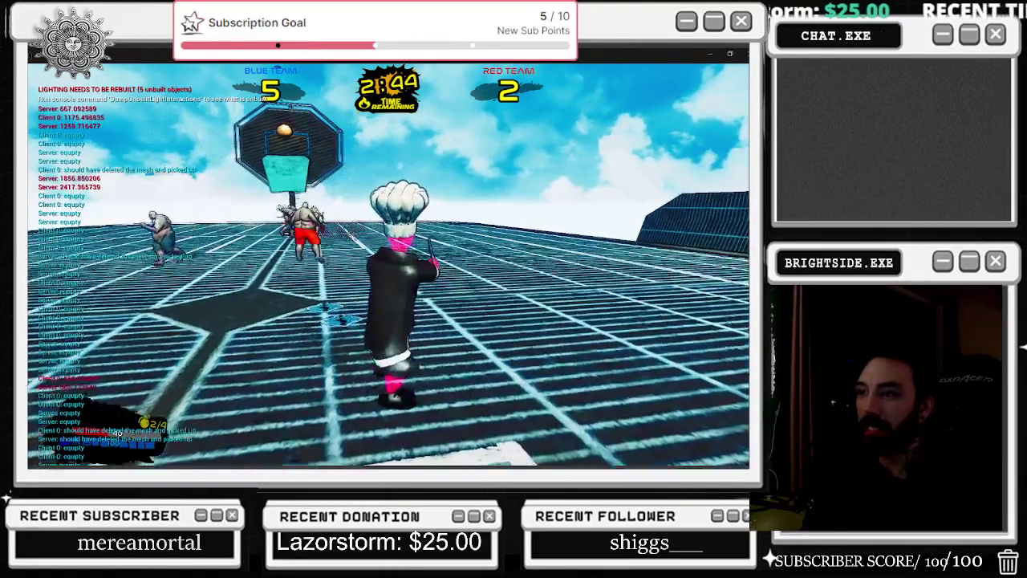
# Keep playing until red scores to make it 5–3, then stop the play session
pyautogui.press('Escape')
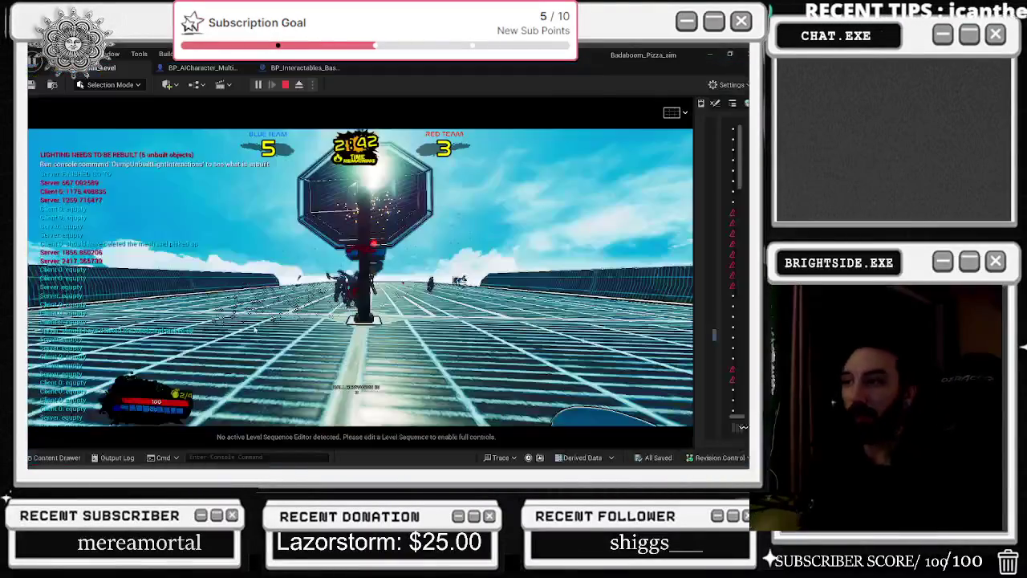
# Glance at the BP_Interactables_Basketball graph, then return to the BP_AICharacter_Multiplayer Event Graph
pyautogui.click(202, 68)
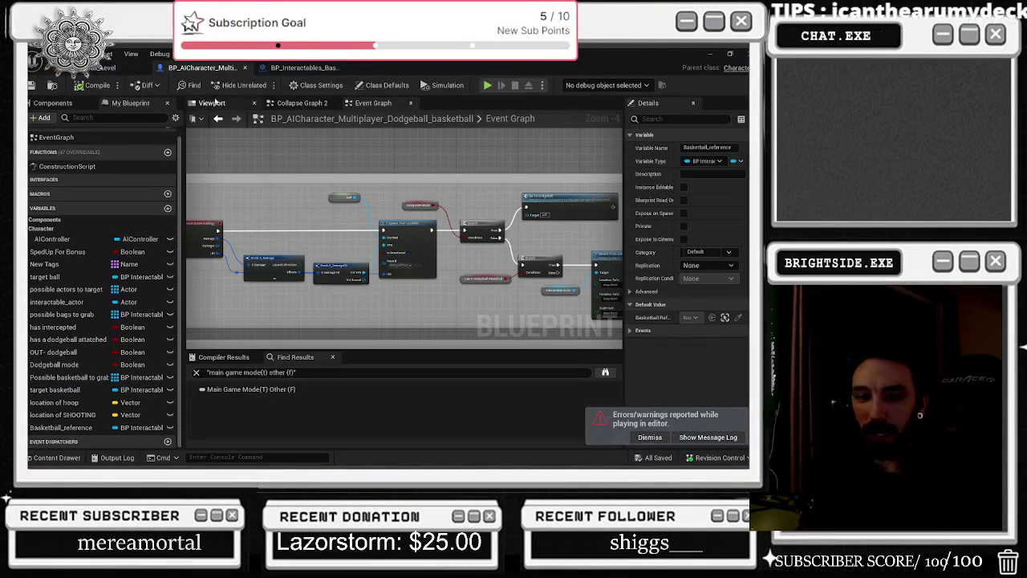
pyautogui.click(271, 69)
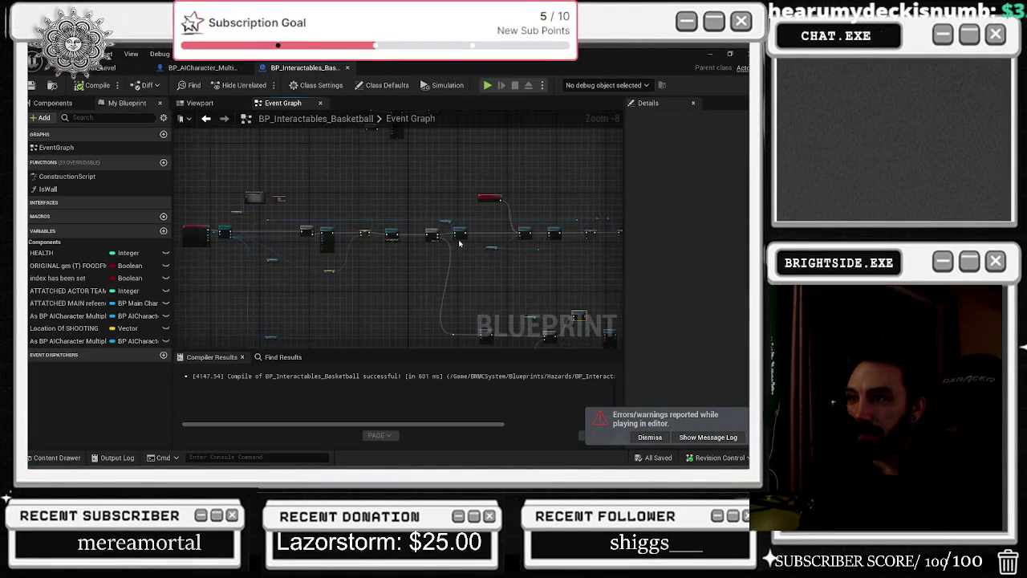
pyautogui.click(202, 67)
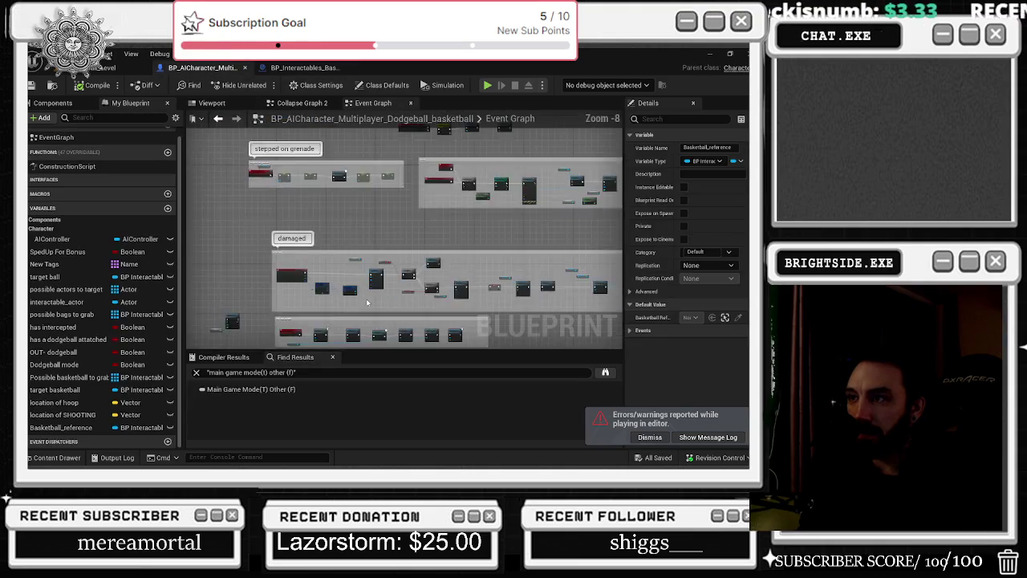
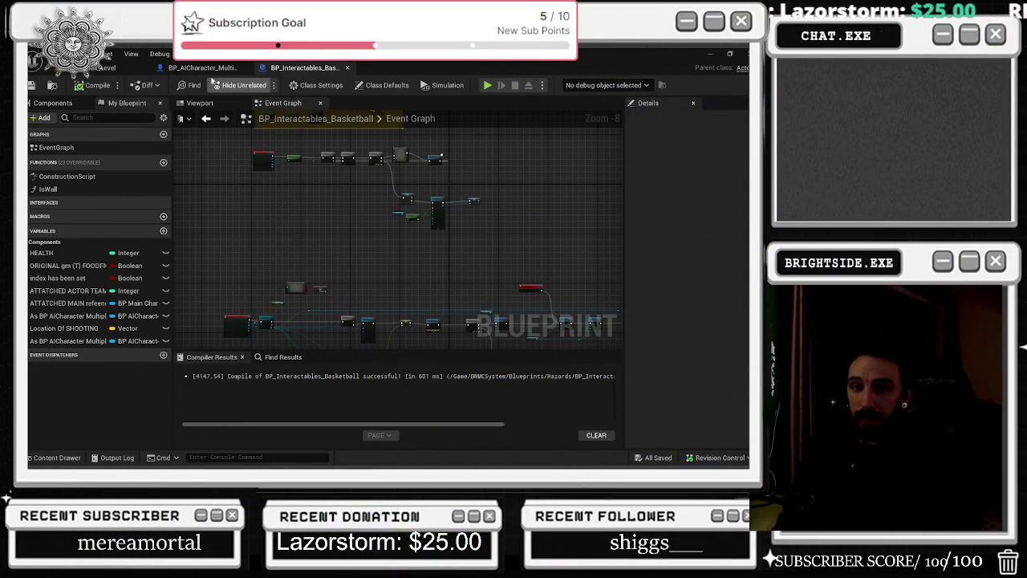
# Fly the level viewport camera around the basketball hoop in the court level
pyautogui.click(113, 67)
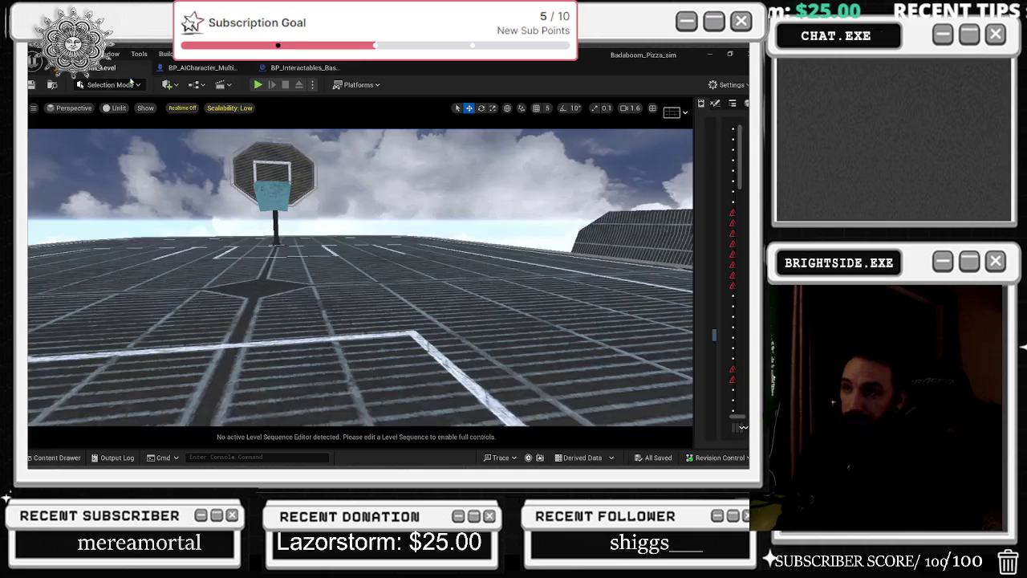
pyautogui.scroll(10, 361, 277)
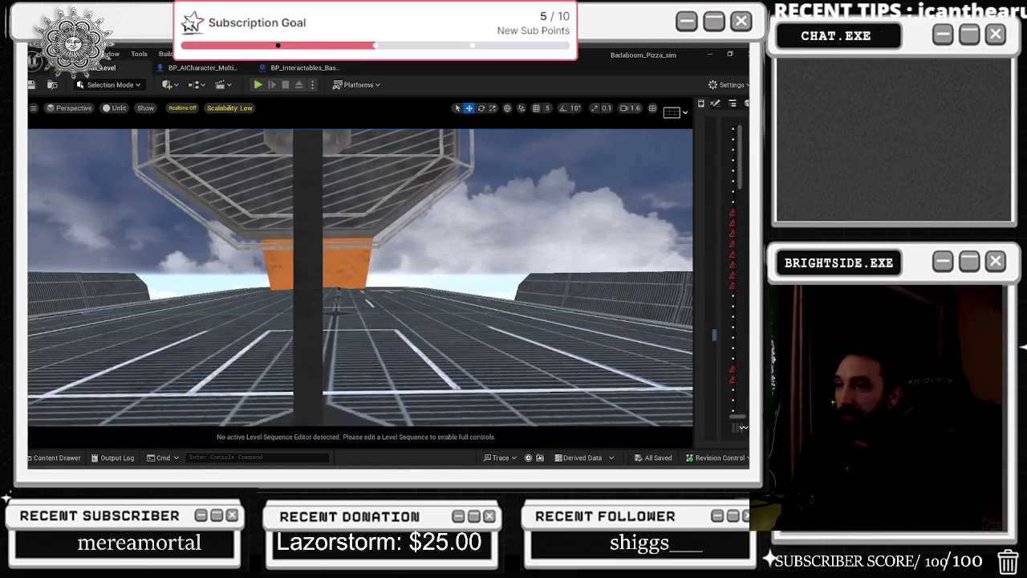
pyautogui.moveTo(293, 191)
pyautogui.mouseDown()
pyautogui.moveTo(337, 241)
pyautogui.moveTo(293, 191)
pyautogui.mouseUp()
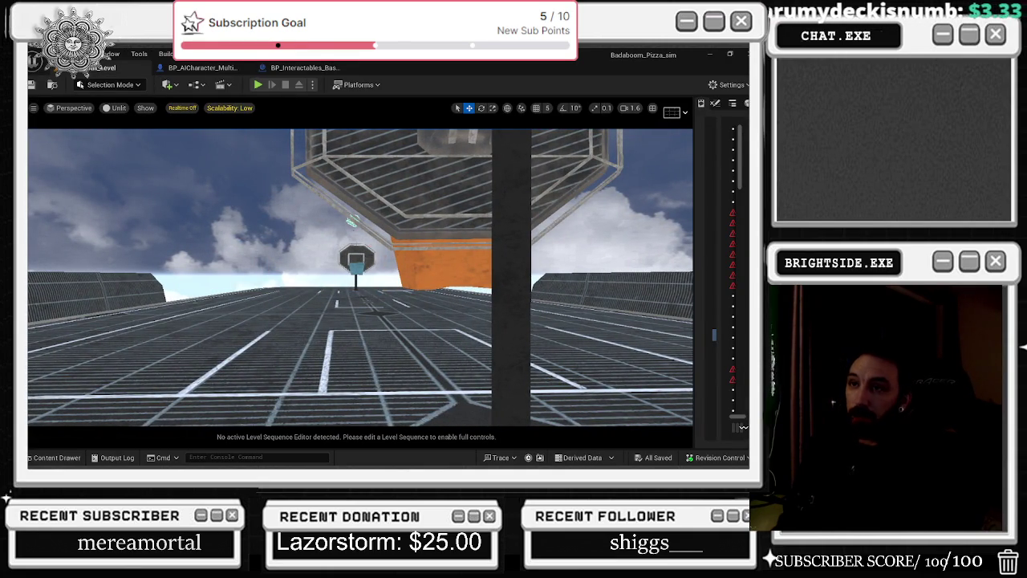
# Bring up the BP_AICharacter_Multiplayer blueprint's event graph with its FIND A basketball logic
pyautogui.click(204, 69)
pyautogui.click(302, 70)
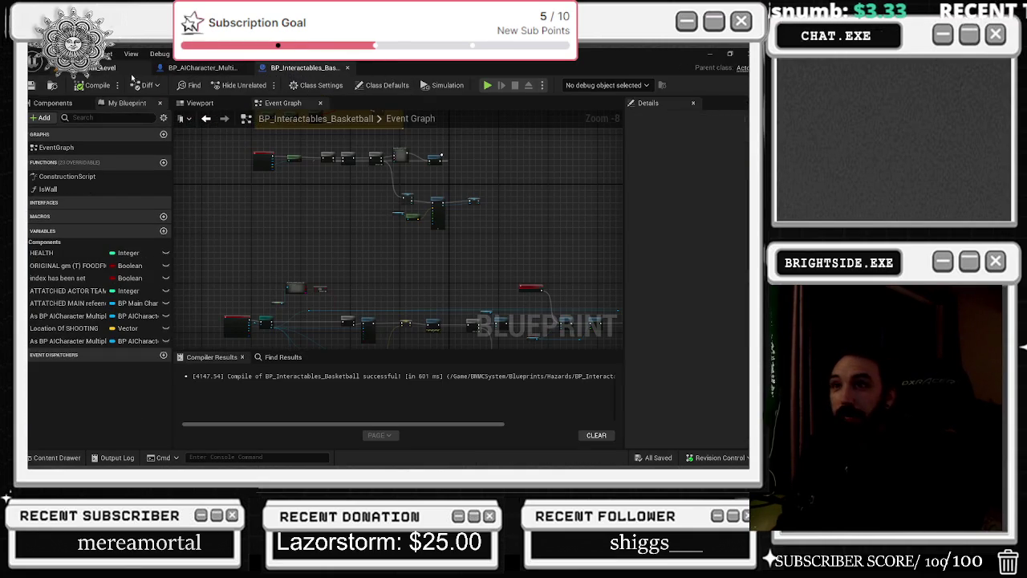
pyautogui.click(115, 72)
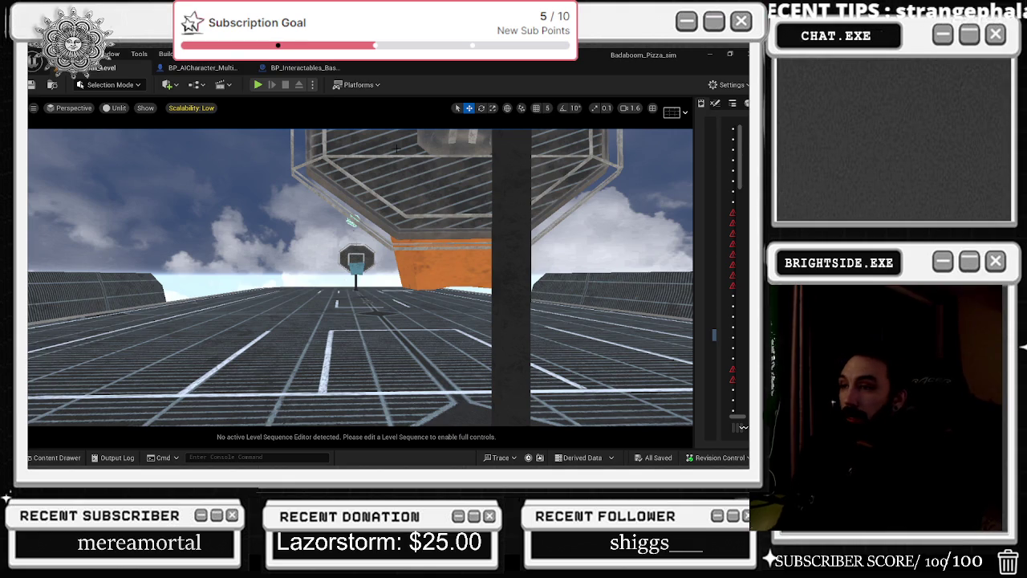
pyautogui.click(224, 71)
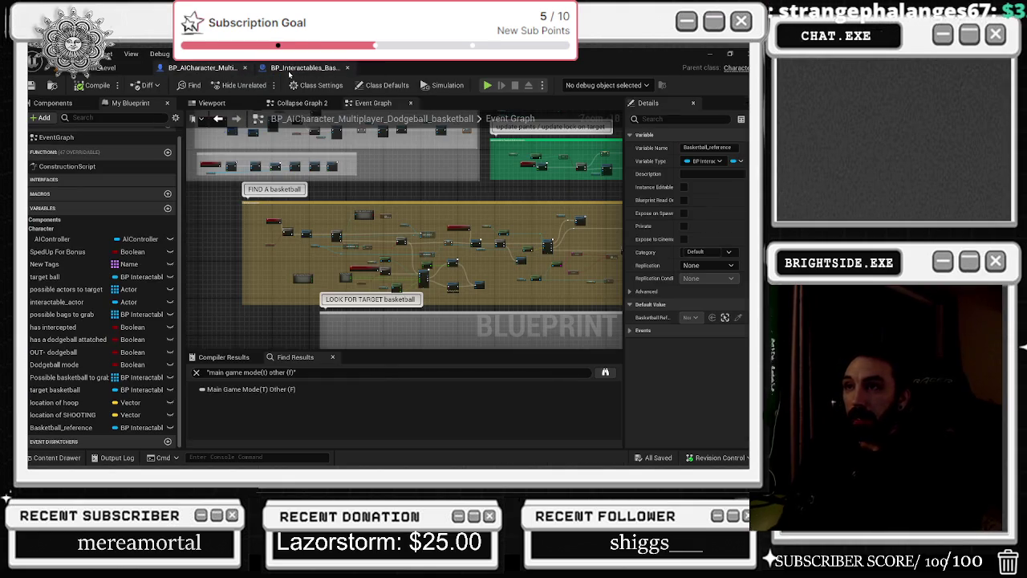
# Pan and zoom the AI character event graph to the LOOK FOR TARGET basketball section
pyautogui.click(287, 71)
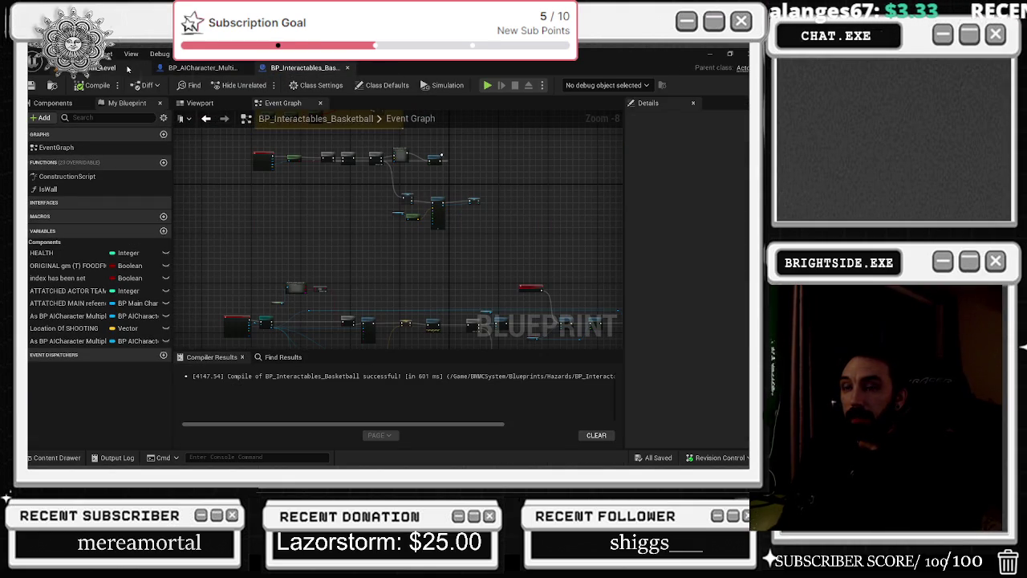
pyautogui.click(199, 70)
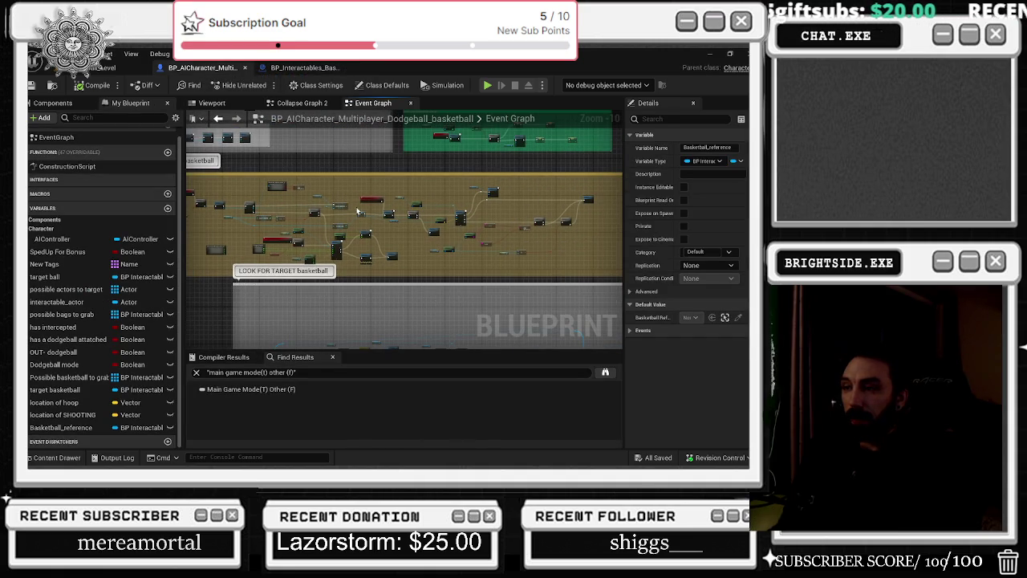
pyautogui.scroll(5, 353, 208)
pyautogui.moveTo(370, 201); pyautogui.dragTo(499, 204)
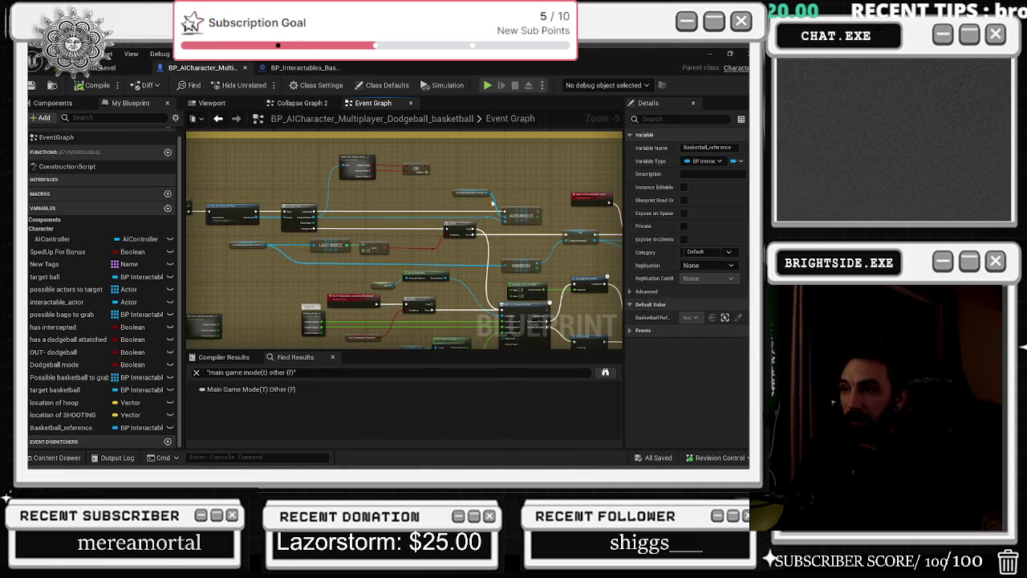
pyautogui.scroll(2, 448, 276)
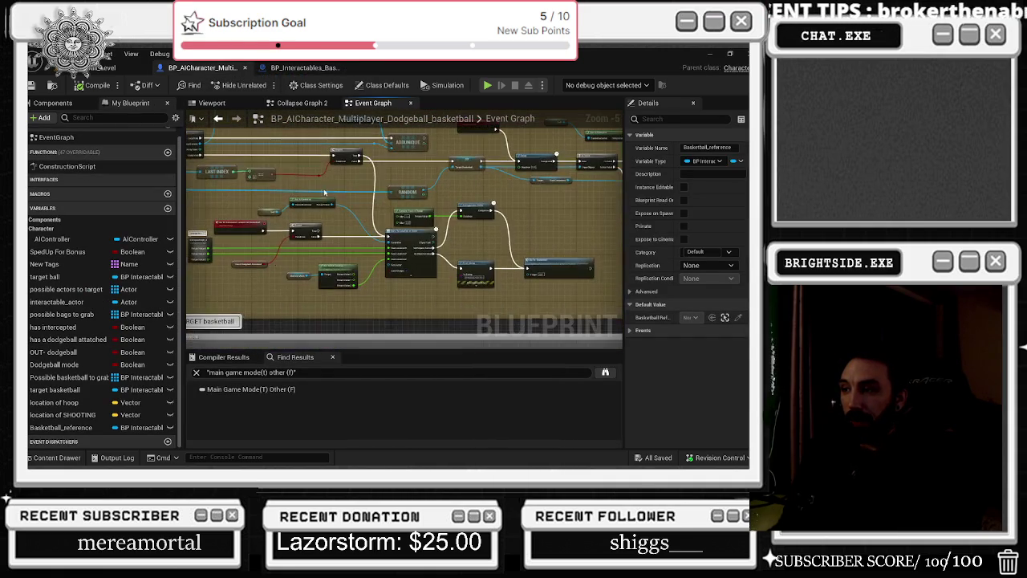
pyautogui.moveTo(460, 233)
pyautogui.mouseDown()
pyautogui.moveTo(401, 211)
pyautogui.moveTo(469, 245)
pyautogui.mouseUp()
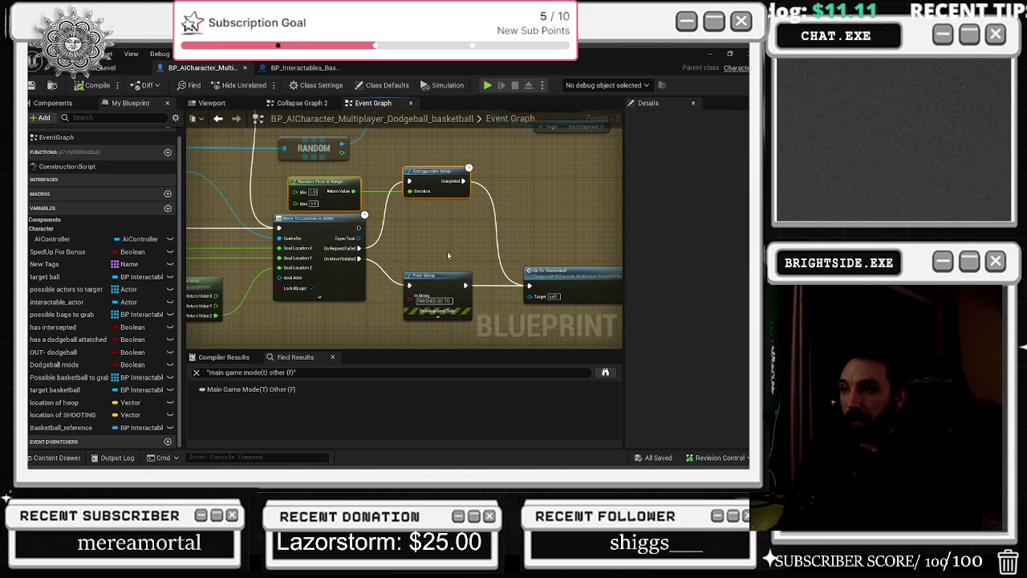
pyautogui.moveTo(425, 247); pyautogui.dragTo(590, 208)
pyautogui.scroll(-3, 526, 207)
pyautogui.scroll(-2, 320, 204)
pyautogui.moveTo(323, 193); pyautogui.dragTo(393, 142)
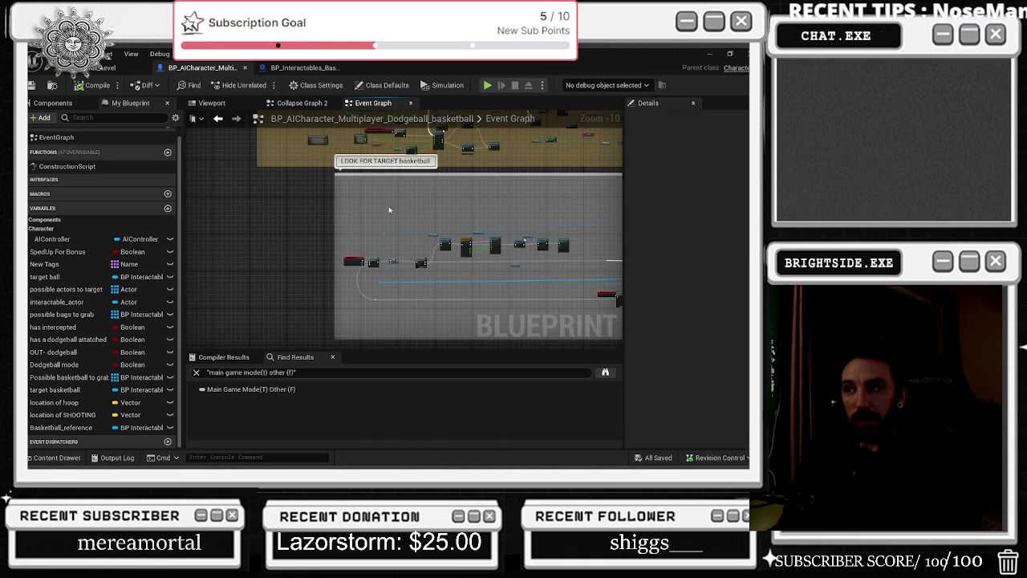
# Open the collapsed graph showing SPAWN B's Random Point in Bounding Box node
pyautogui.moveTo(390, 210); pyautogui.dragTo(390, 280)
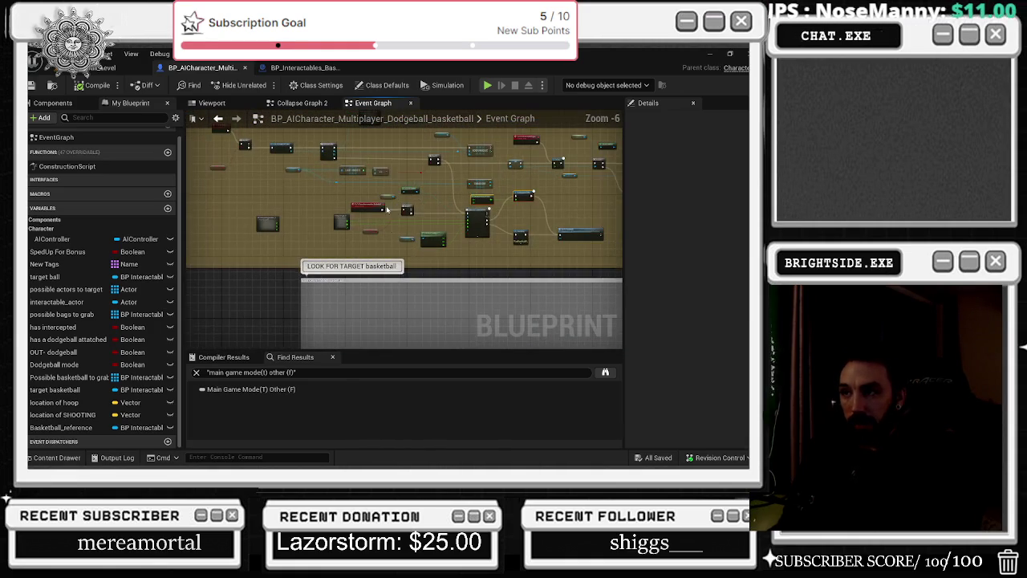
pyautogui.scroll(6, 384, 221)
pyautogui.scroll(2, 394, 224)
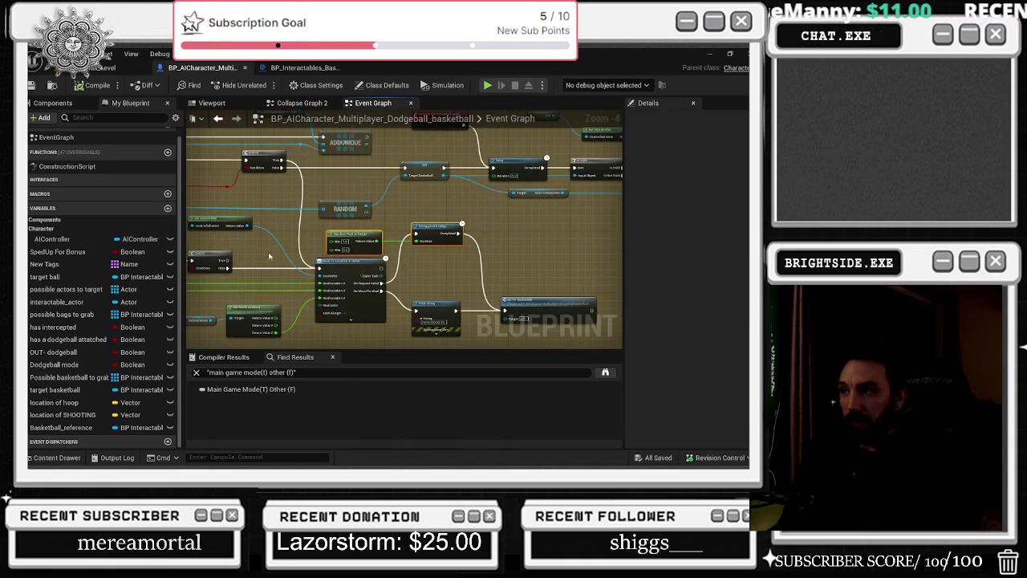
pyautogui.scroll(-2, 365, 212)
pyautogui.doubleClick(337, 224)
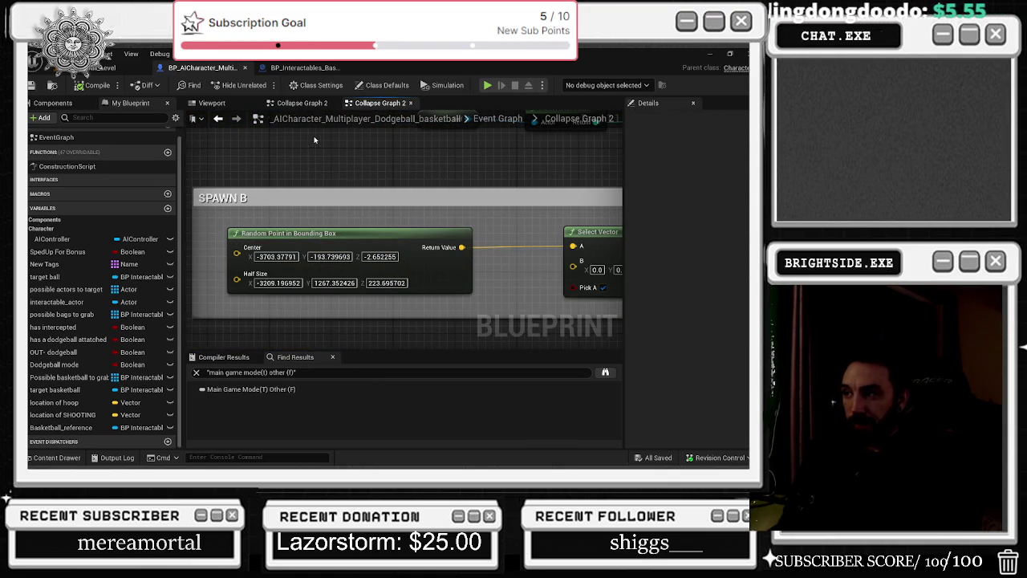
# Compare the two Collapse Graph 2 tabs holding the SPAWN B logic
pyautogui.click(284, 104)
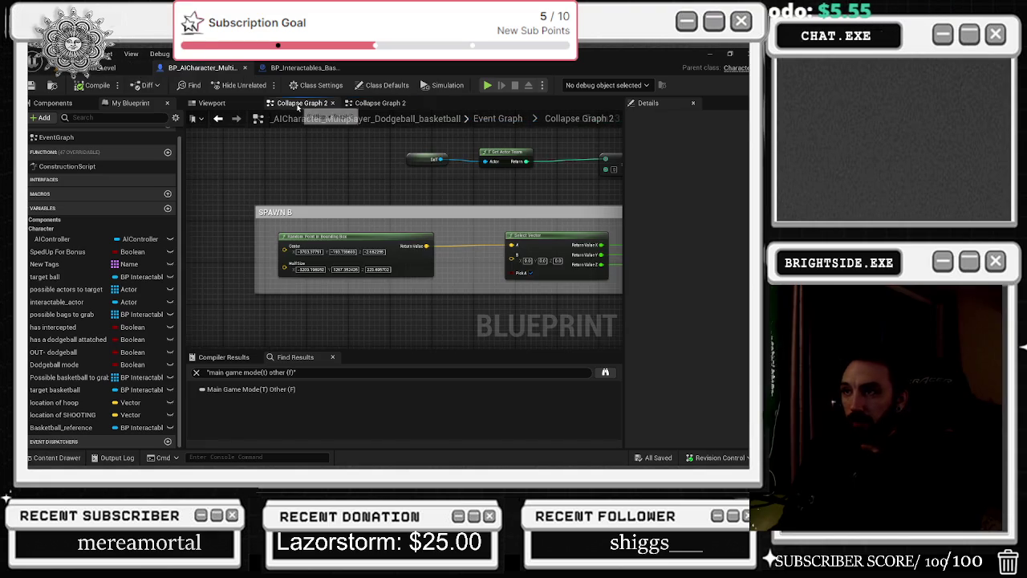
pyautogui.scroll(-3, 370, 220)
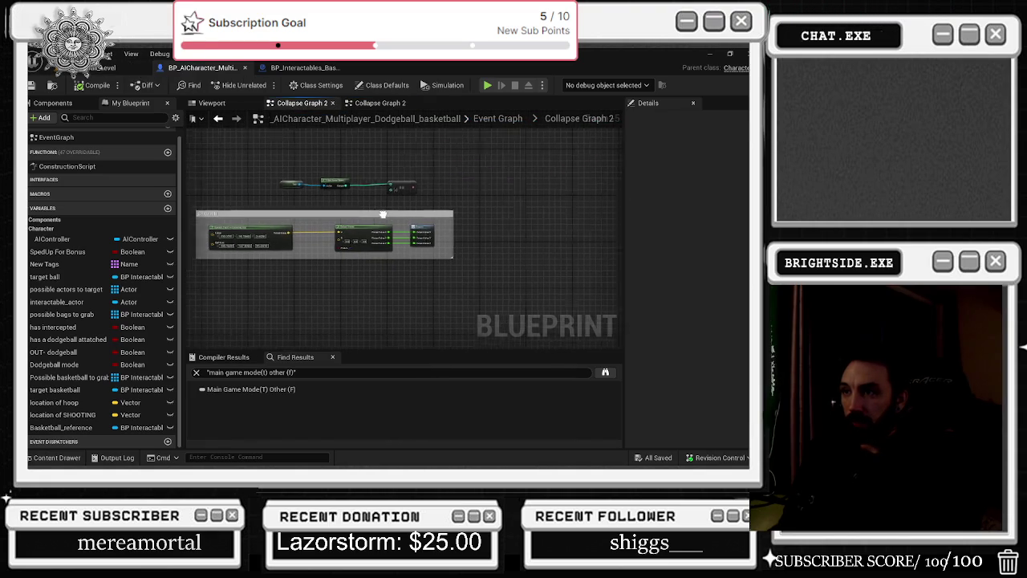
pyautogui.click(380, 103)
pyautogui.scroll(-5, 424, 171)
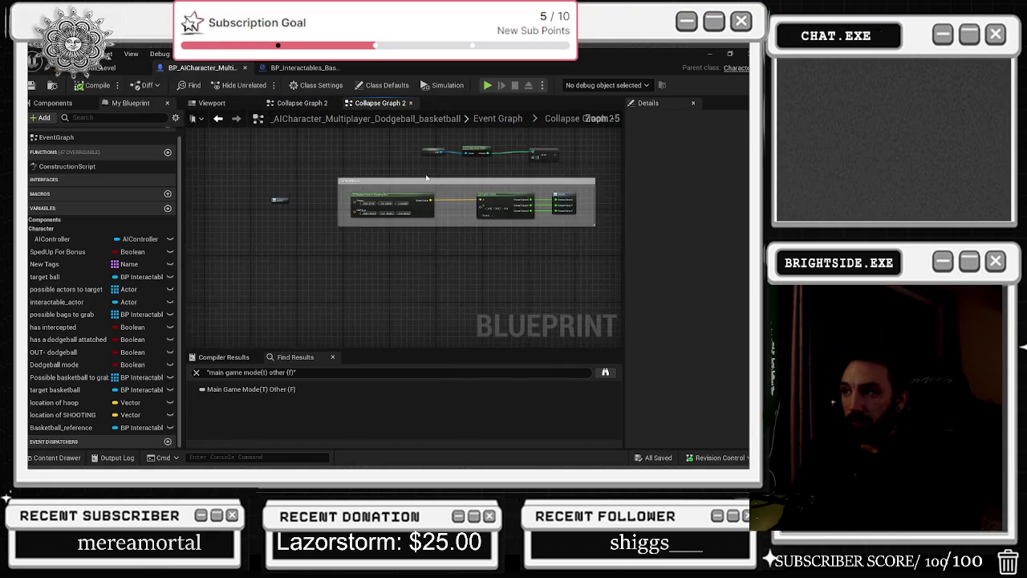
# Orbit the character model in the Viewport preview, then return to the court level and switch windows
pyautogui.click(207, 102)
pyautogui.moveTo(342, 161)
pyautogui.mouseDown()
pyautogui.moveTo(347, 200)
pyautogui.moveTo(345, 152)
pyautogui.moveTo(345, 180)
pyautogui.moveTo(308, 181)
pyautogui.mouseUp()
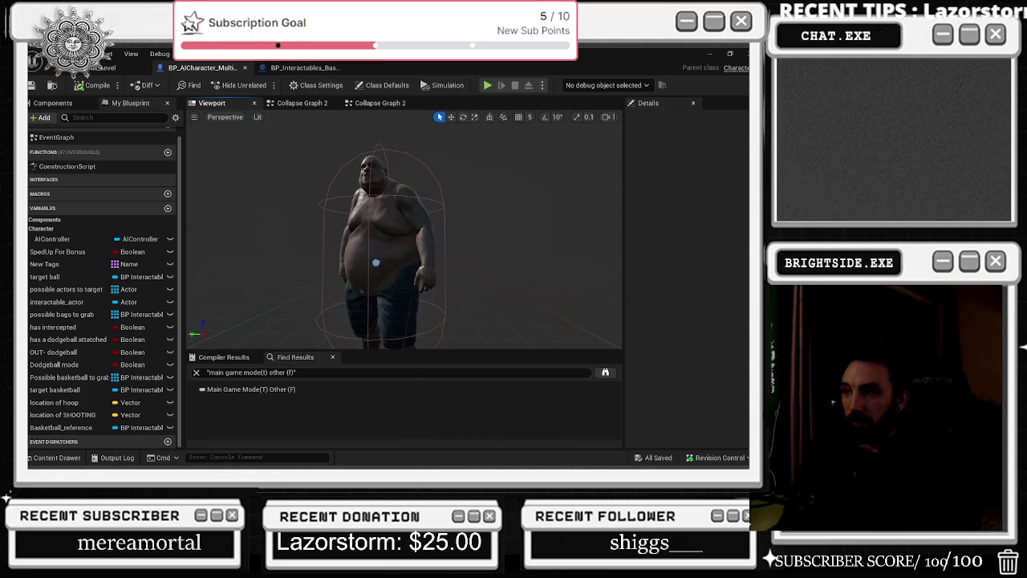
pyautogui.click(301, 102)
pyautogui.click(377, 103)
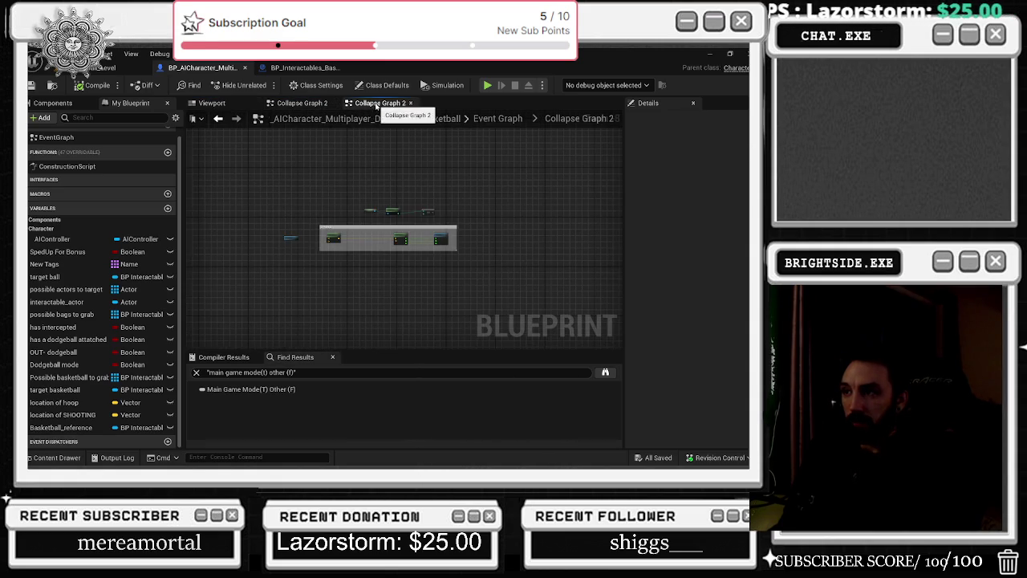
pyautogui.click(105, 64)
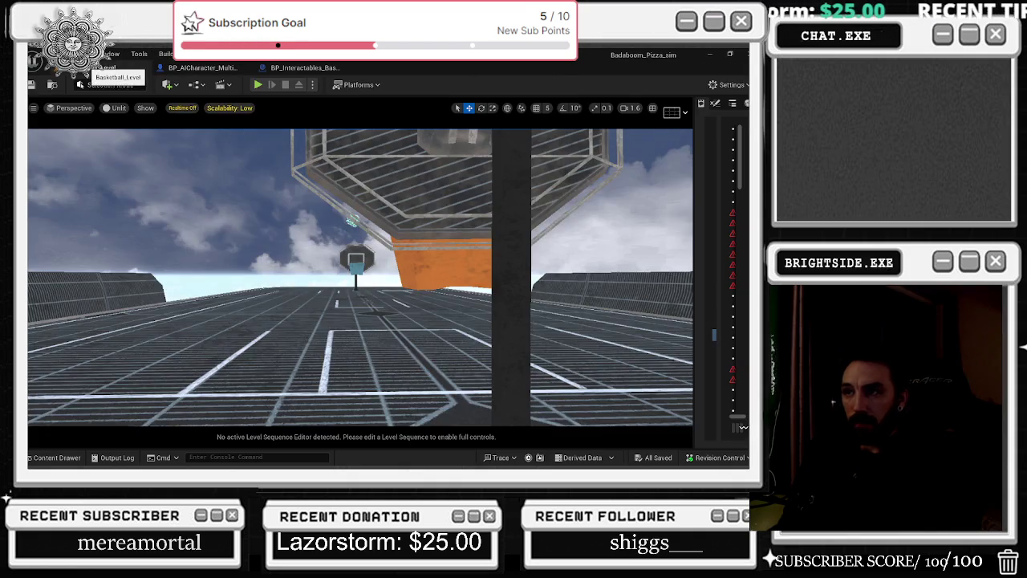
pyautogui.hotkey('alt', 'Tab')
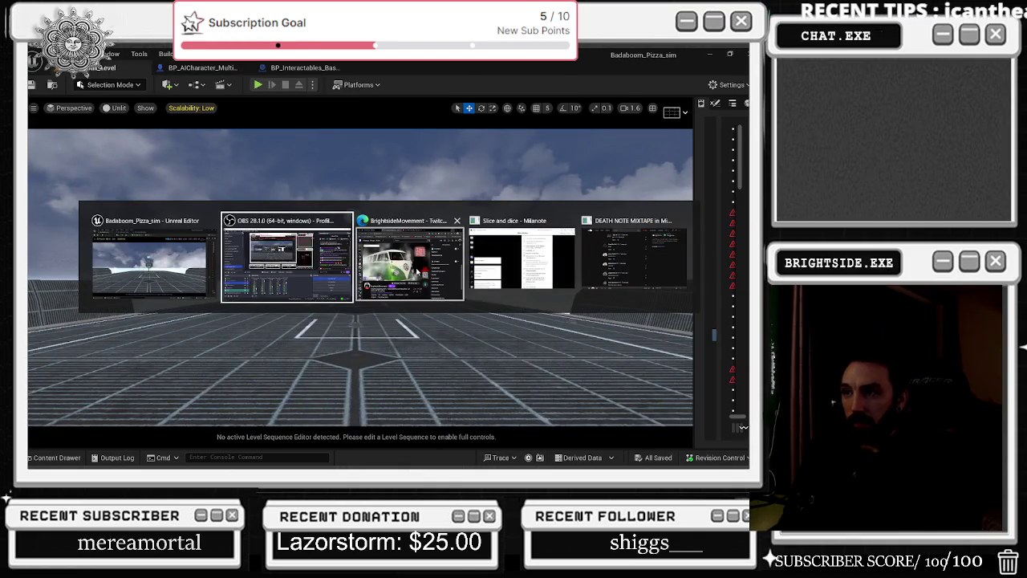
# Maximize the browser, scroll through the DEATH NOTE MIXTAPE track page, then return to Unreal
pyautogui.click(635, 256)
pyautogui.scroll(10, 432, 337)
pyautogui.click(658, 99)
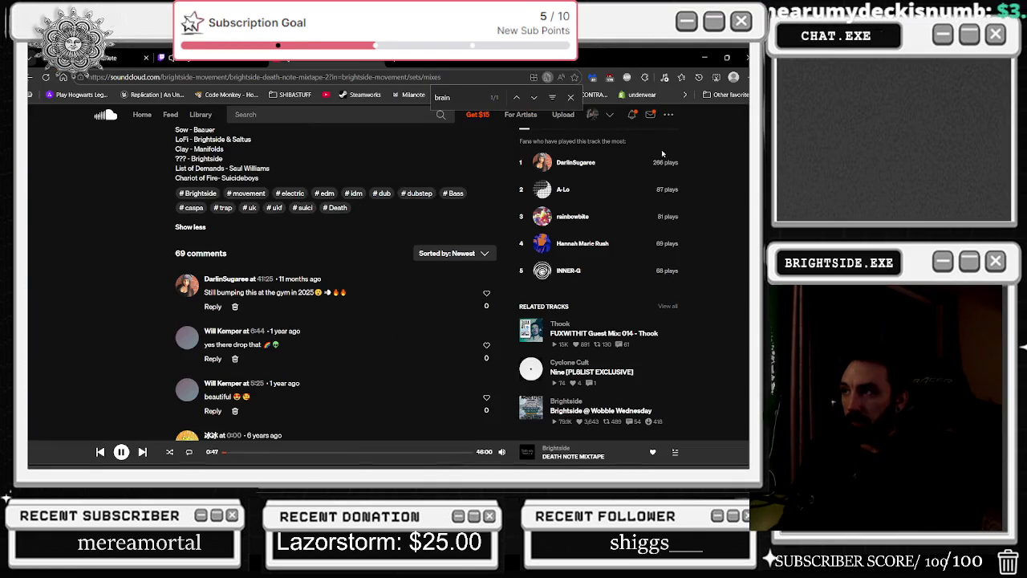
pyautogui.click(573, 456)
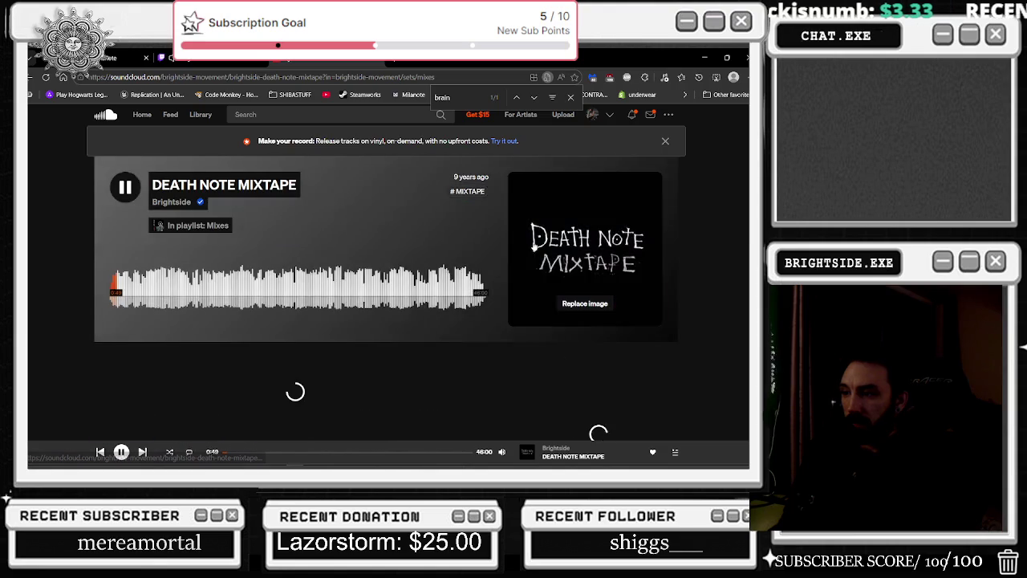
pyautogui.scroll(-4, 531, 240)
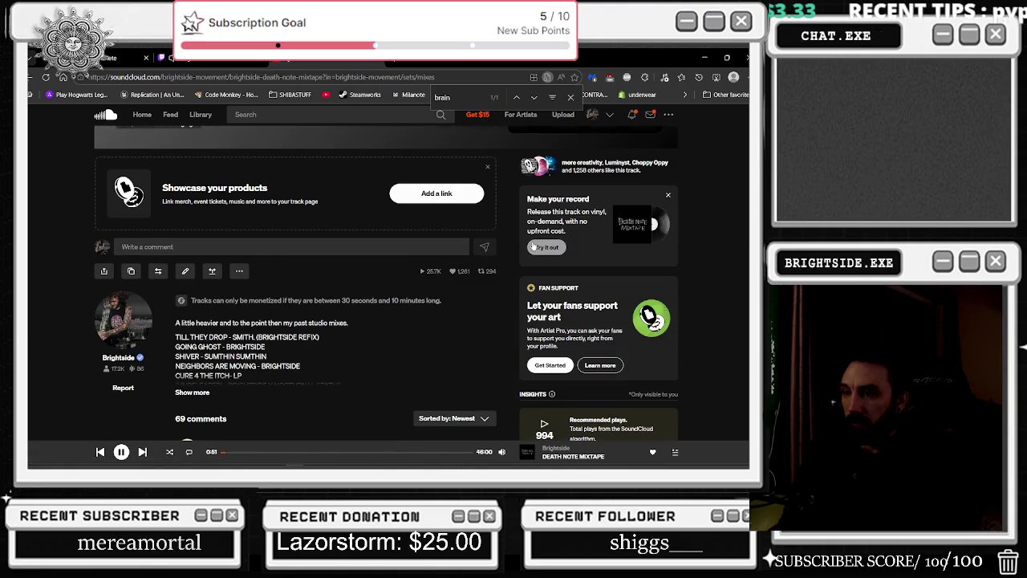
pyautogui.scroll(-2, 532, 247)
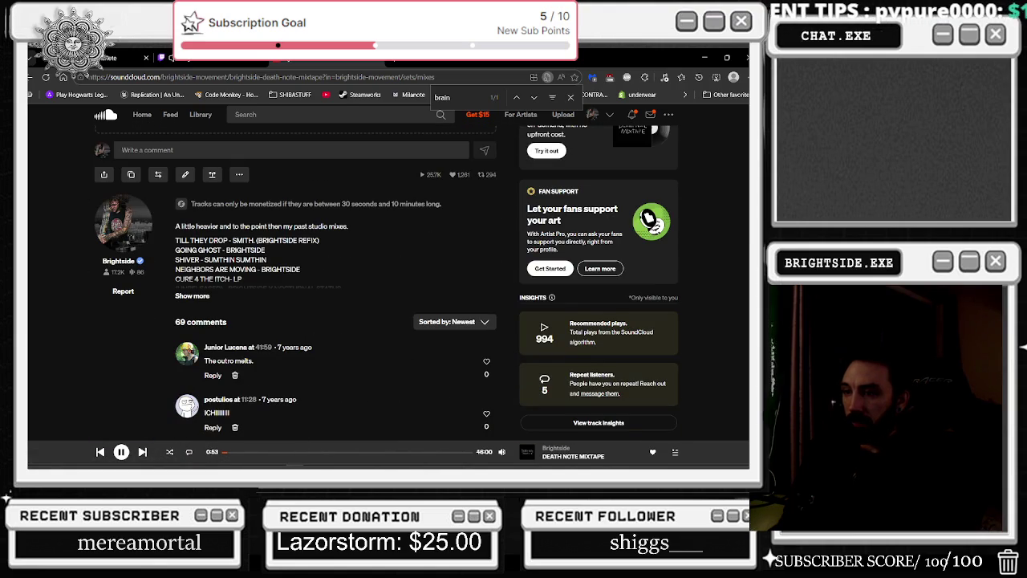
pyautogui.scroll(5, 499, 235)
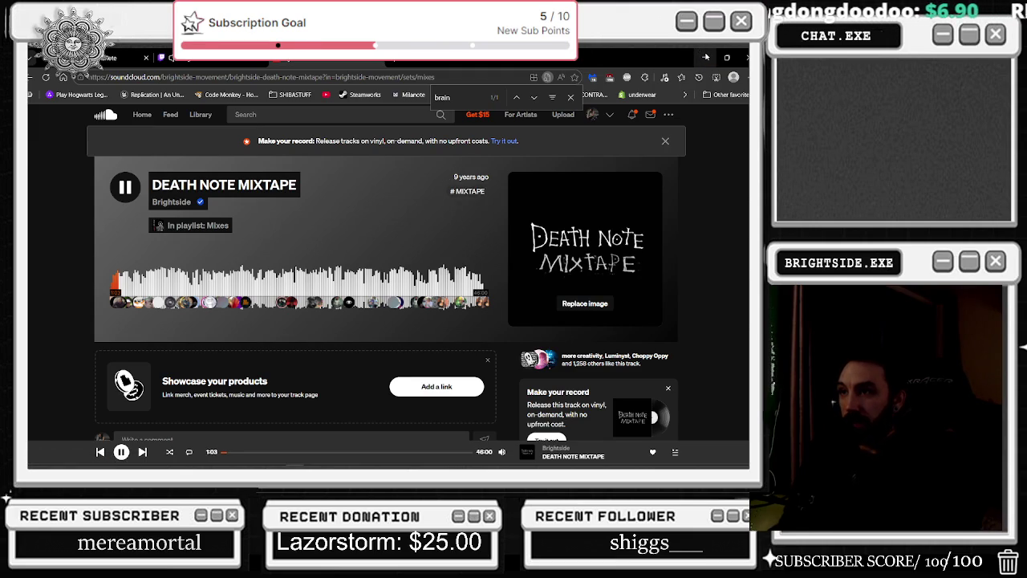
pyautogui.click(705, 57)
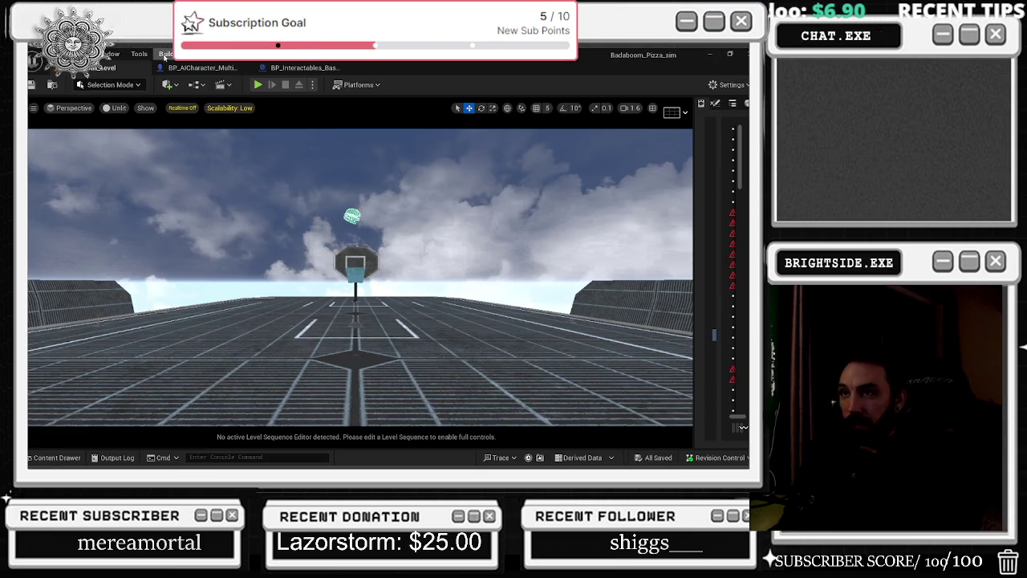
# In BP_Interactables_Basketball's Event Graph, nudge the Branch and Attach Actor To Actor nodes left
pyautogui.click(202, 68)
pyautogui.click(304, 69)
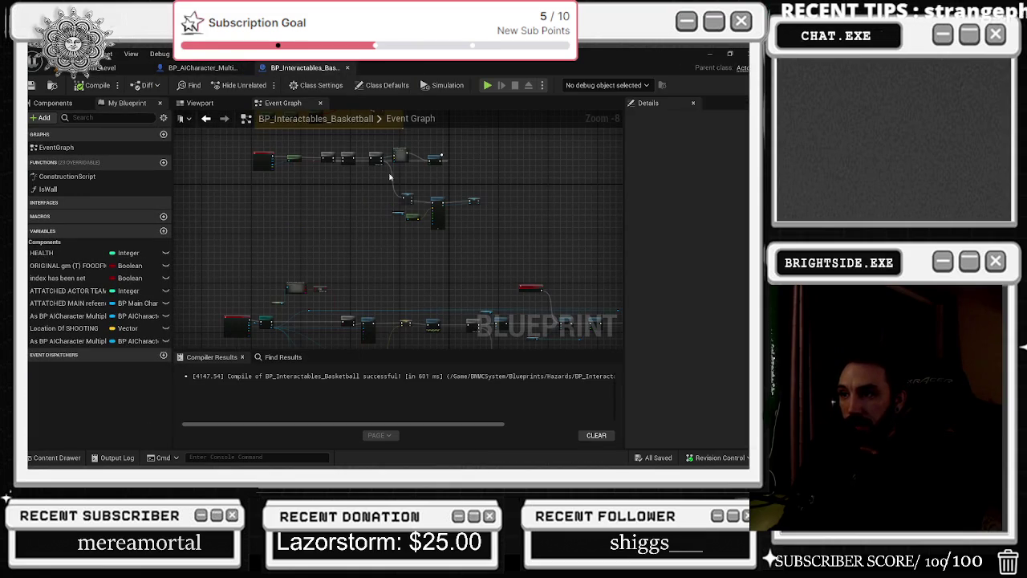
pyautogui.scroll(6, 315, 299)
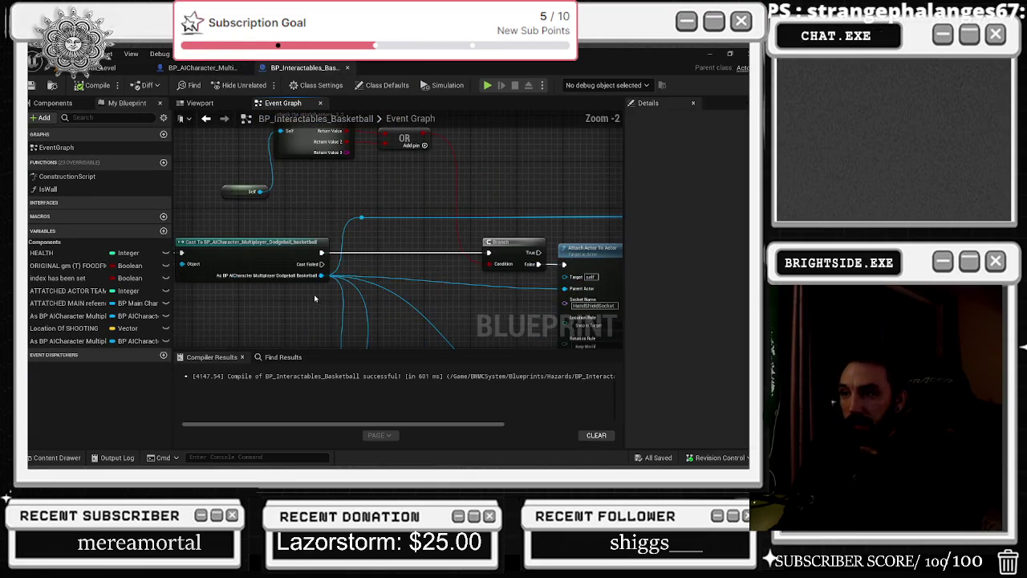
pyautogui.moveTo(475, 267); pyautogui.dragTo(329, 225)
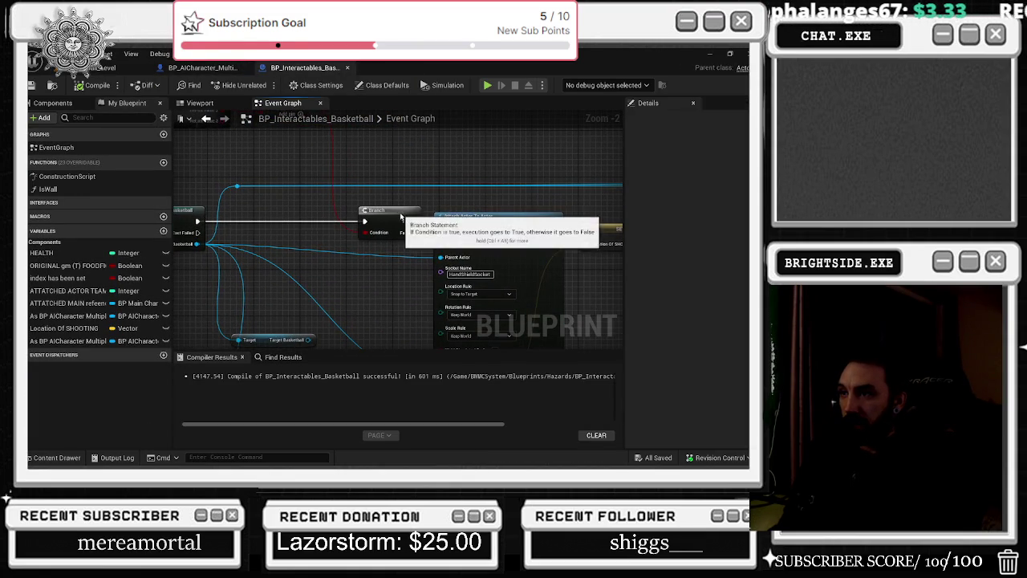
pyautogui.moveTo(393, 210); pyautogui.dragTo(385, 210)
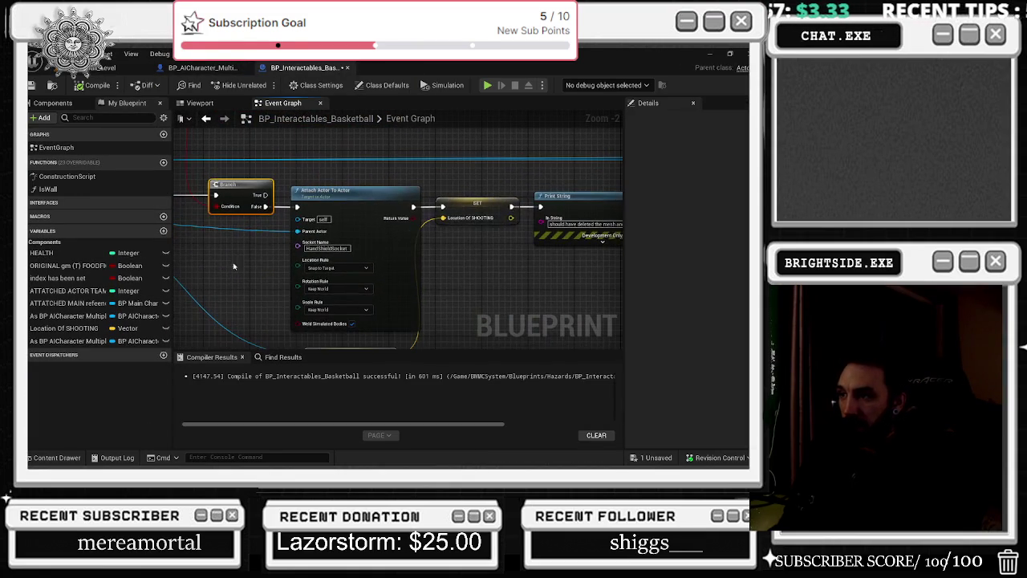
pyautogui.moveTo(438, 189)
pyautogui.mouseDown()
pyautogui.moveTo(408, 165)
pyautogui.moveTo(399, 125)
pyautogui.moveTo(535, 126)
pyautogui.mouseUp()
pyautogui.click(461, 306)
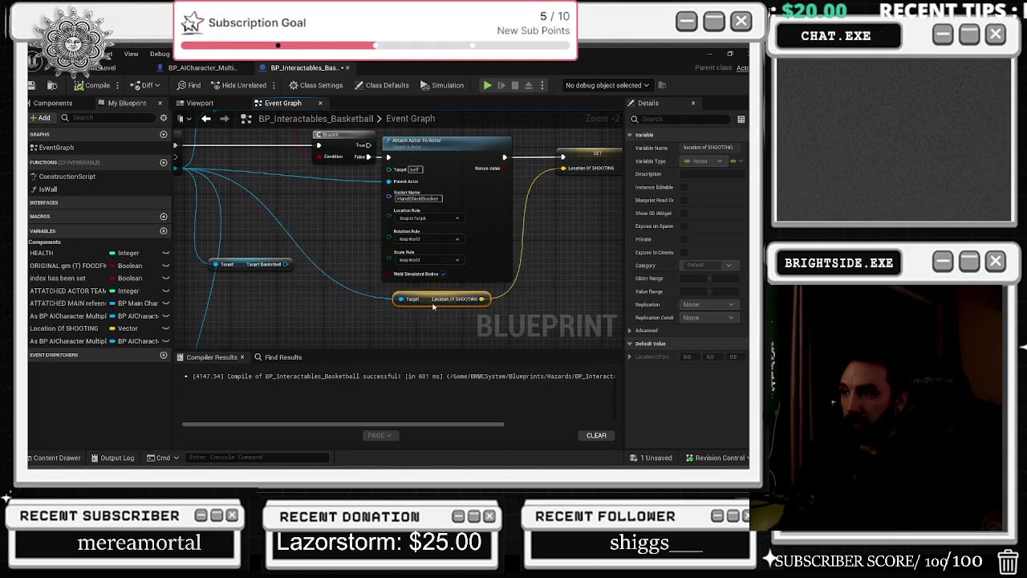
pyautogui.moveTo(674, 236)
pyautogui.mouseDown()
pyautogui.moveTo(410, 257)
pyautogui.moveTo(231, 294)
pyautogui.mouseUp()
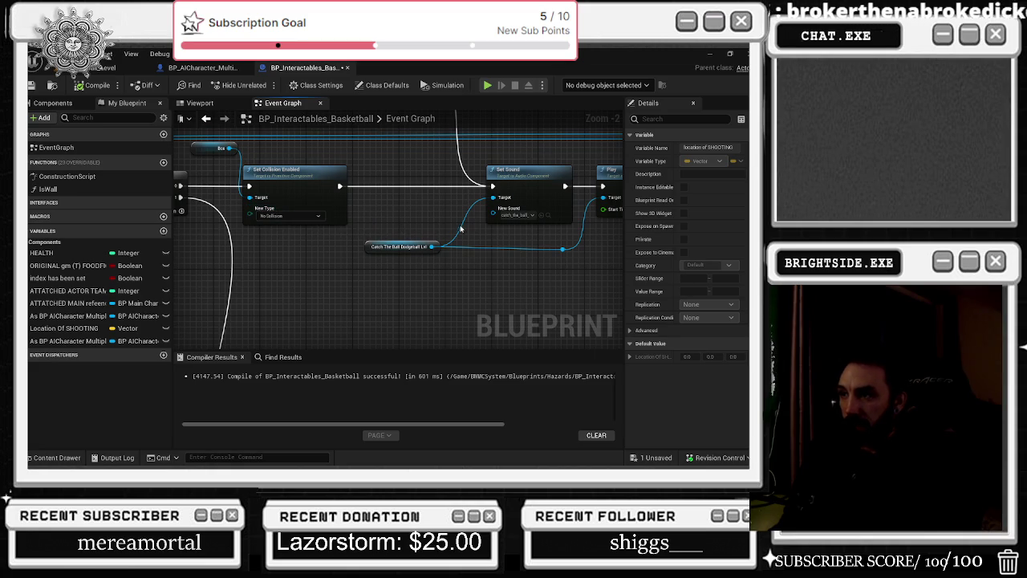
# Review the AI character's collapsed graphs and its character preview
pyautogui.click(202, 67)
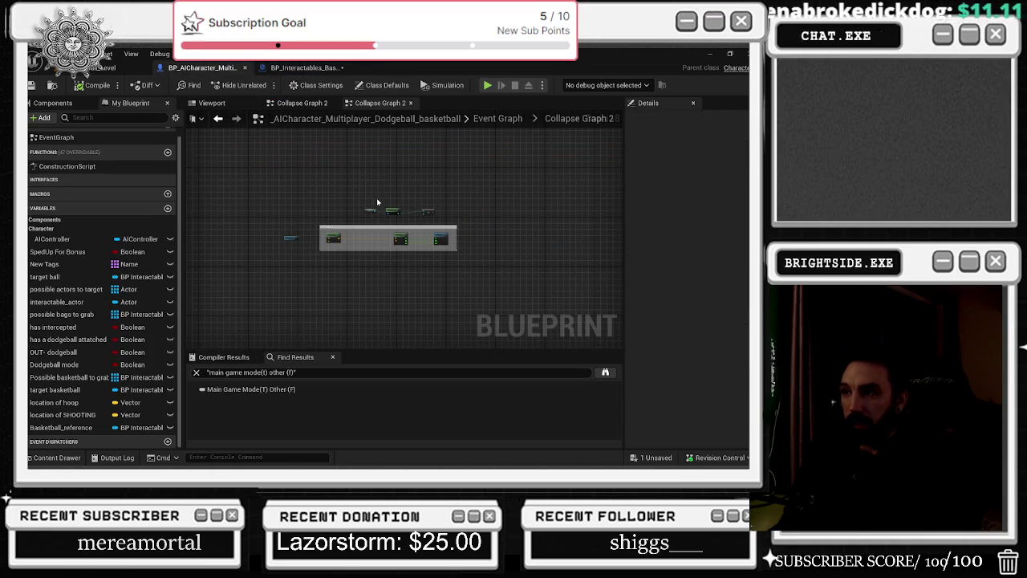
pyautogui.click(302, 102)
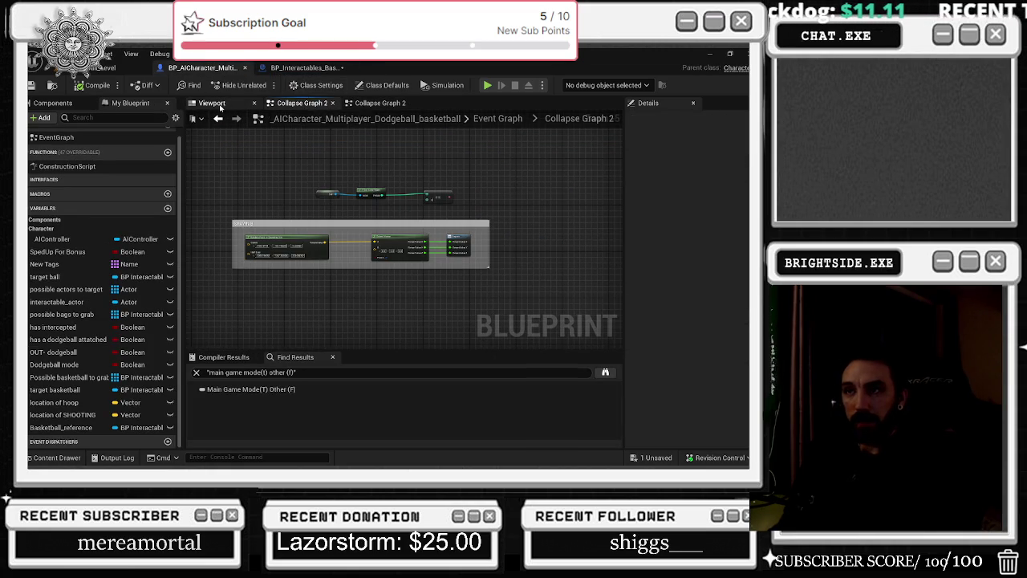
pyautogui.click(220, 106)
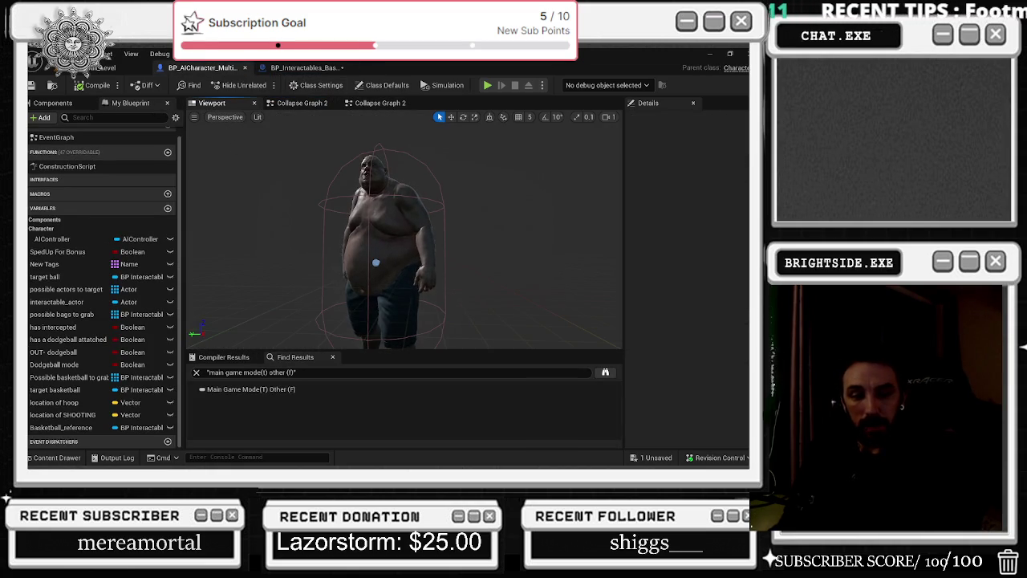
pyautogui.click(286, 107)
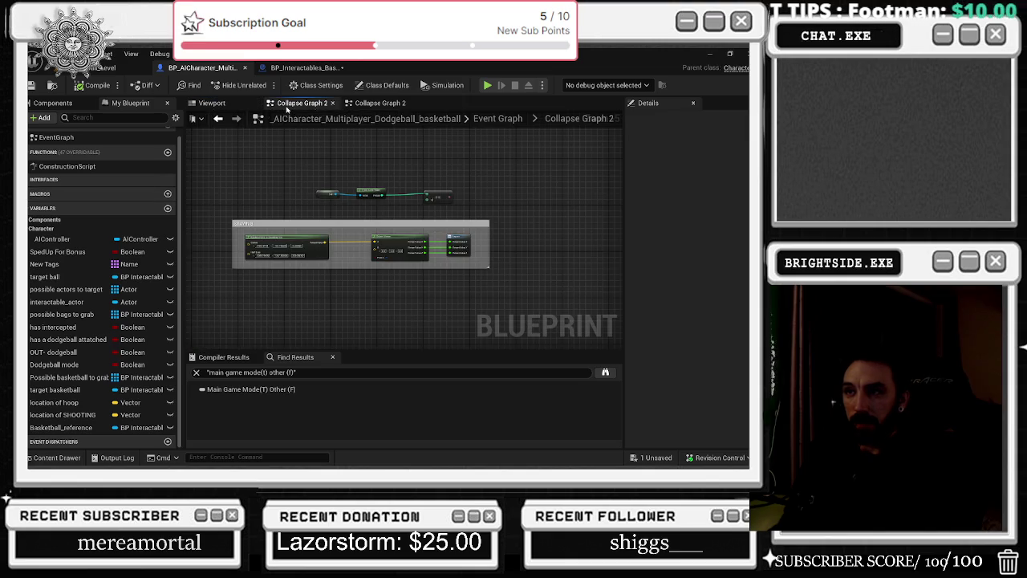
pyautogui.click(381, 103)
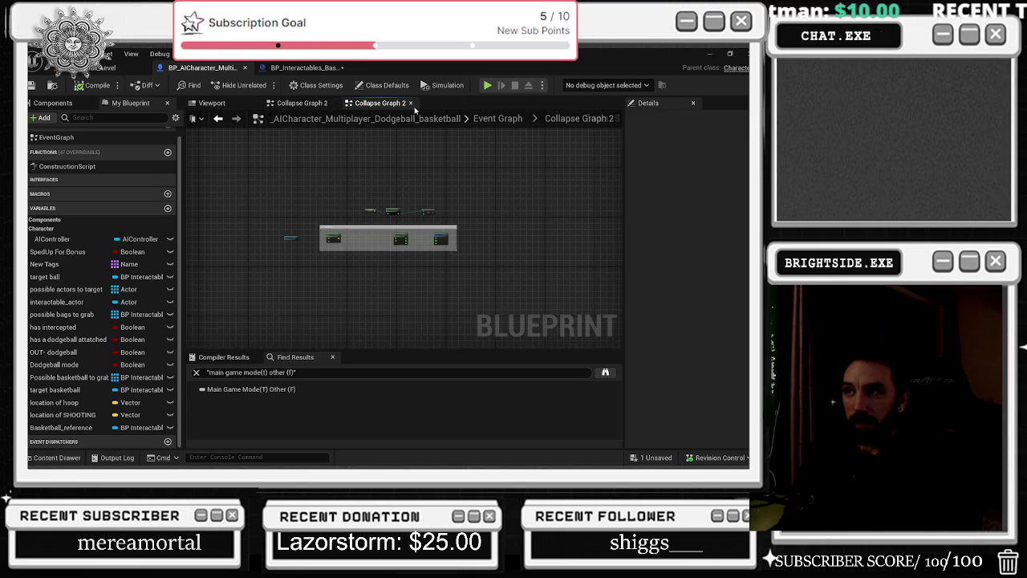
# Check the basketball graph again, then show the level's Play options: 2 players, Play As Listen Server
pyautogui.click(309, 68)
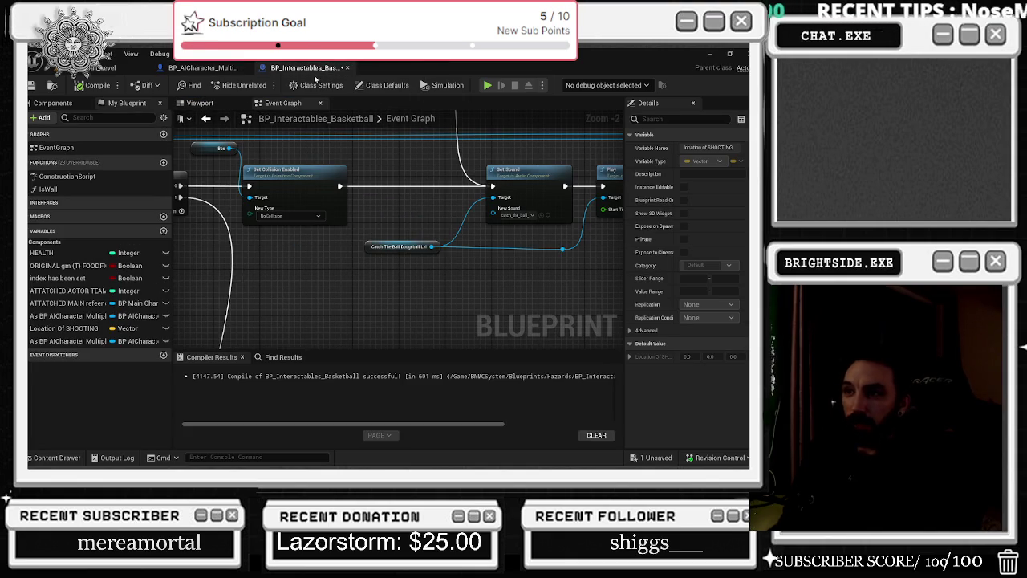
pyautogui.moveTo(321, 160)
pyautogui.mouseDown()
pyautogui.moveTo(288, 152)
pyautogui.moveTo(392, 210)
pyautogui.mouseUp()
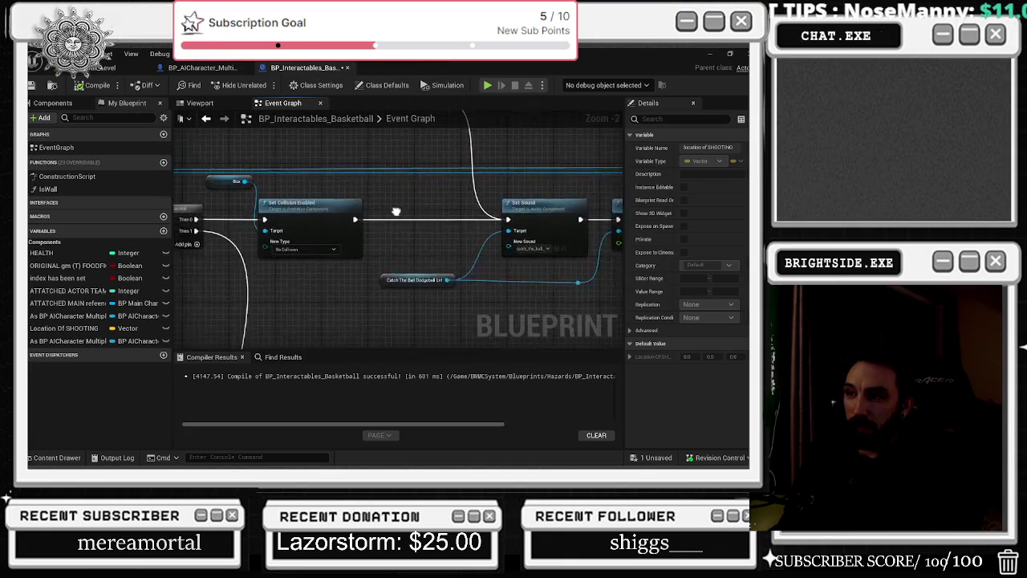
pyautogui.scroll(-4, 392, 211)
pyautogui.scroll(6, 330, 235)
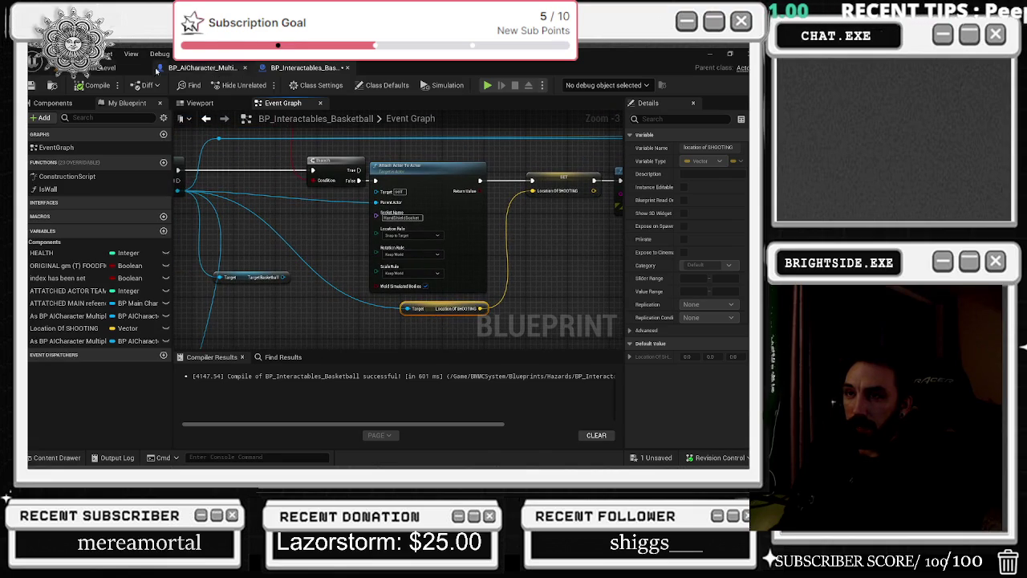
pyautogui.click(113, 67)
pyautogui.click(312, 85)
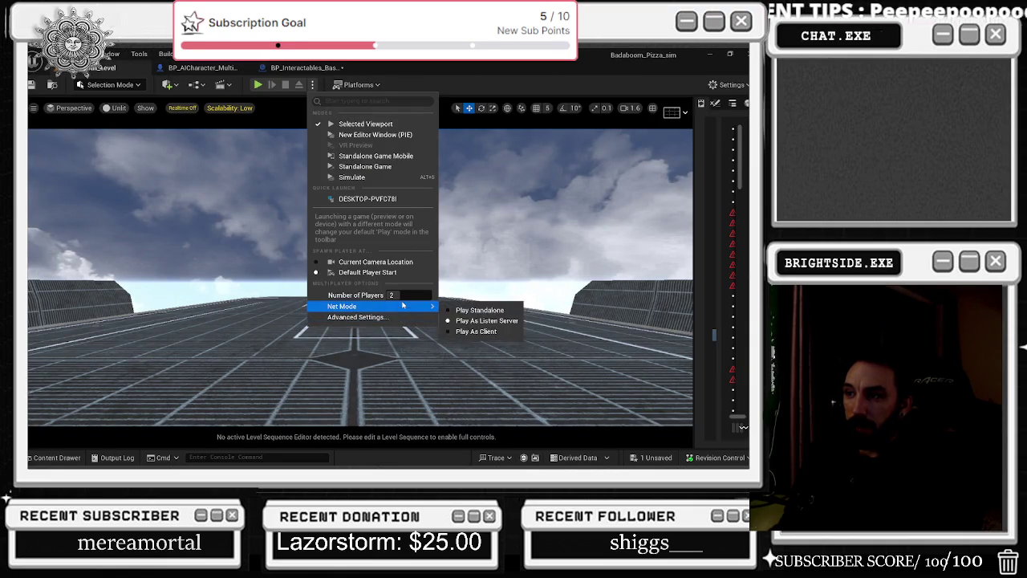
# Run a Play-in-Editor test of the court level and stop it with Esc
pyautogui.click(246, 91)
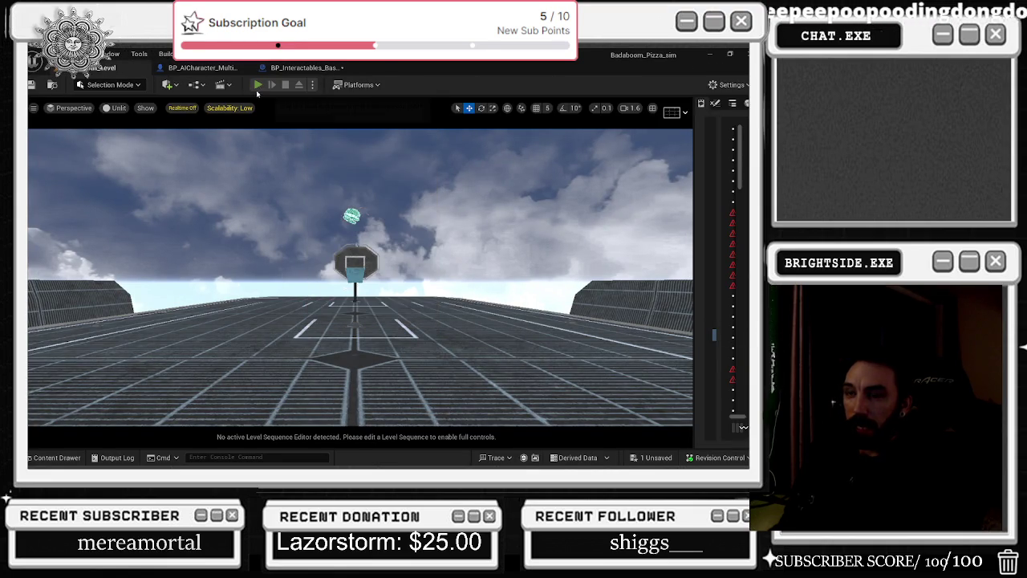
pyautogui.click(258, 86)
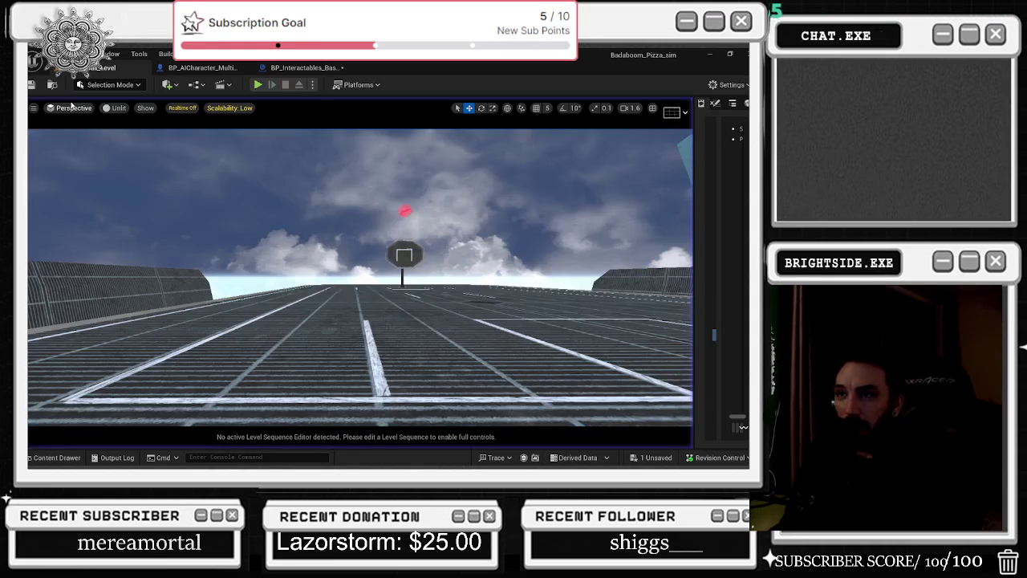
pyautogui.press('Escape')
pyautogui.scroll(-3, 353, 181)
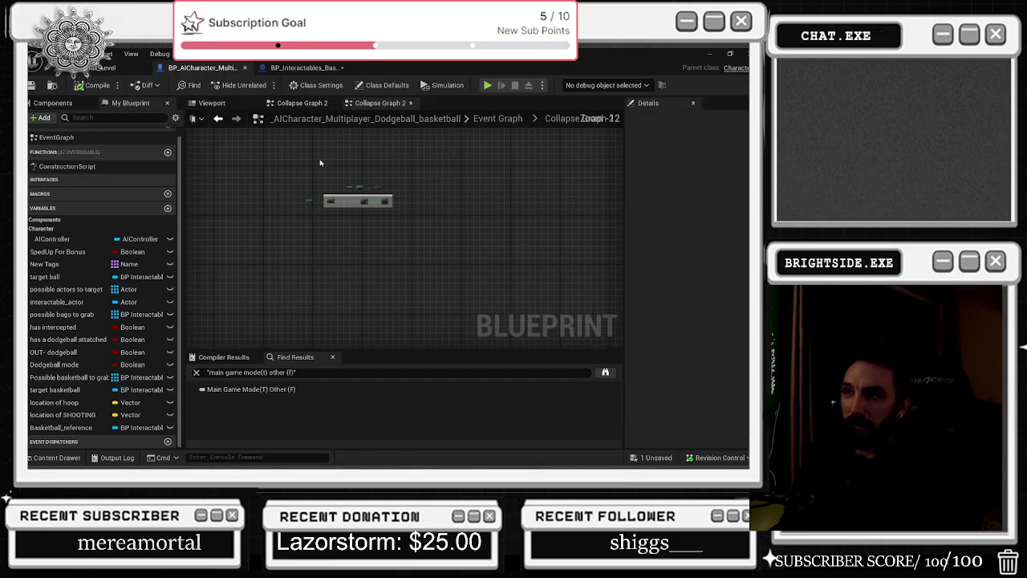
# In the Look For Target Basketball graph, move the execution wire to Sequence Then 1
pyautogui.click(299, 64)
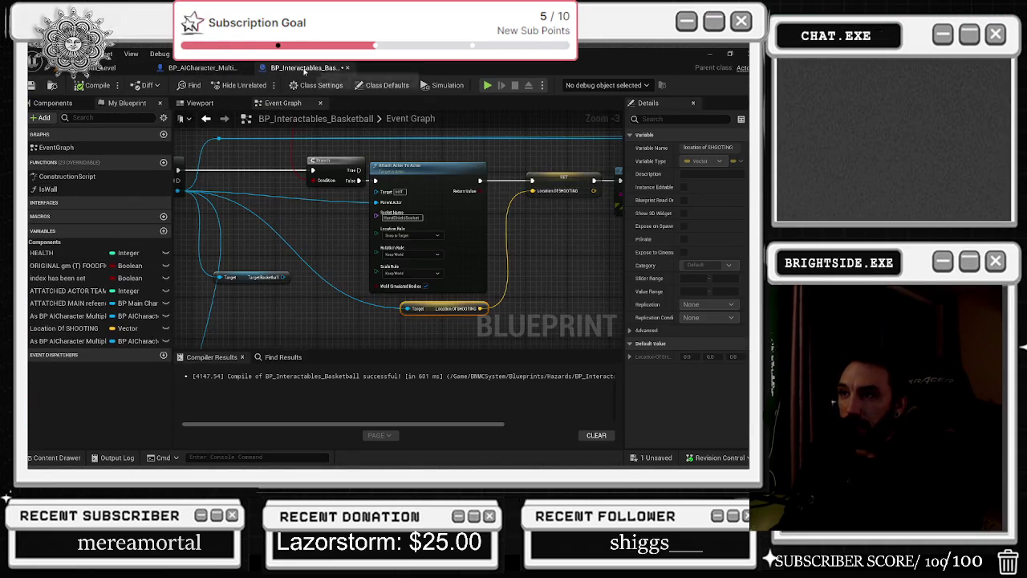
pyautogui.scroll(4, 522, 253)
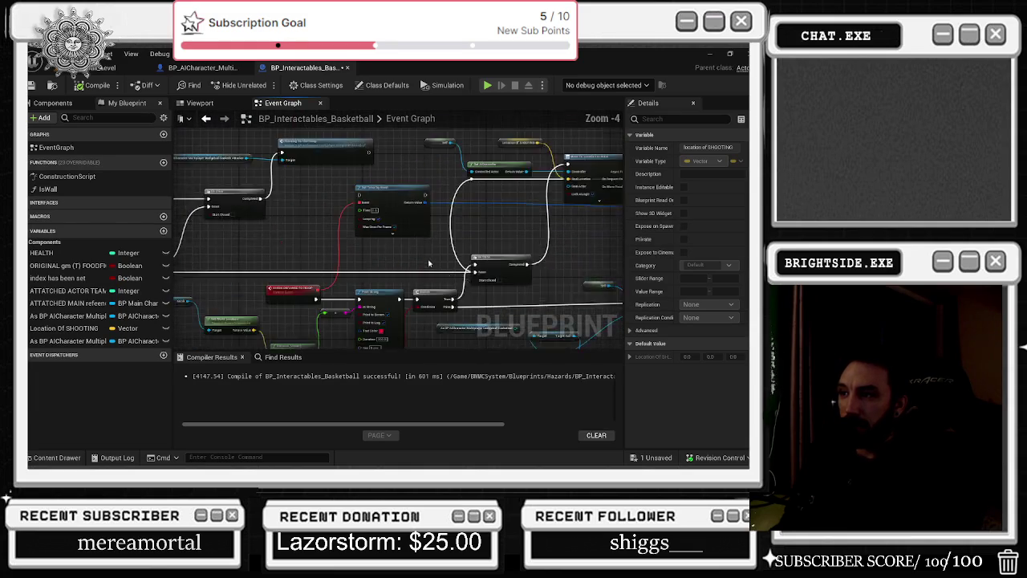
pyautogui.doubleClick(522, 253)
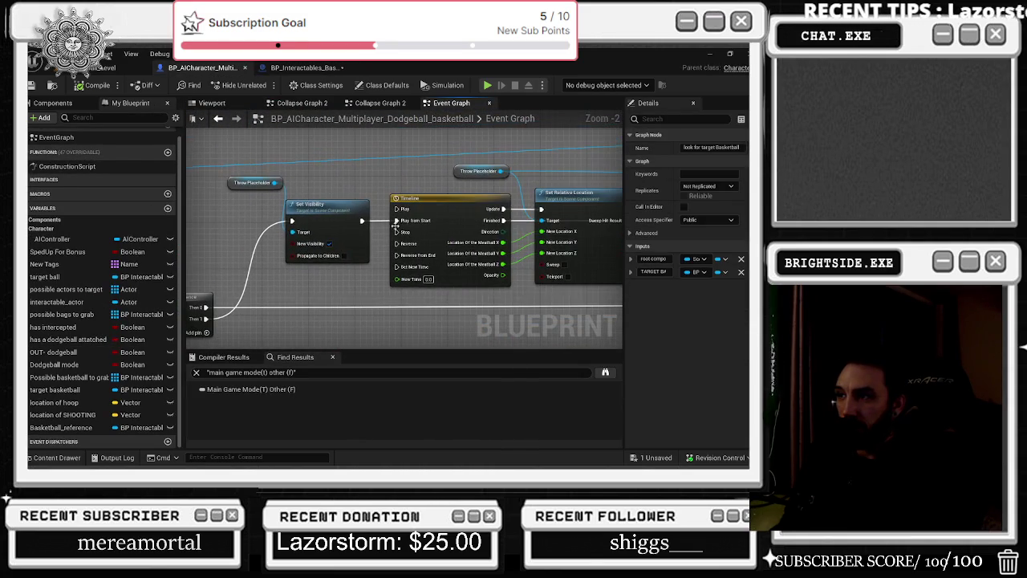
pyautogui.scroll(-1, 336, 272)
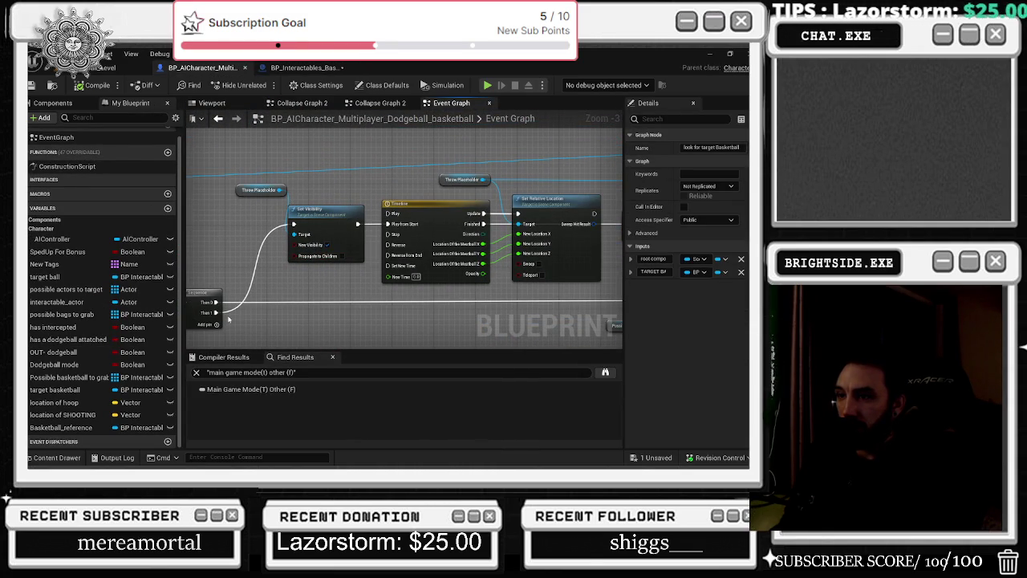
pyautogui.moveTo(215, 310); pyautogui.dragTo(215, 311)
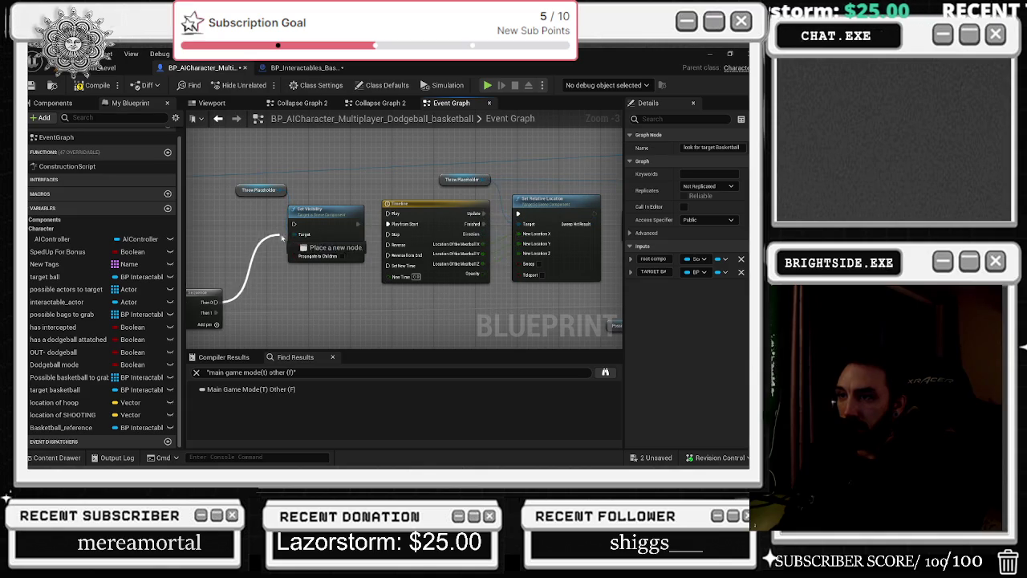
# Nudge the Delay node left to tidy the Set Relative Location and Set Visibility chain
pyautogui.click(556, 201)
pyautogui.moveTo(521, 211)
pyautogui.mouseDown()
pyautogui.moveTo(209, 186)
pyautogui.moveTo(272, 177)
pyautogui.moveTo(208, 164)
pyautogui.moveTo(144, 163)
pyautogui.moveTo(161, 173)
pyautogui.moveTo(144, 180)
pyautogui.moveTo(152, 193)
pyautogui.moveTo(137, 193)
pyautogui.mouseUp()
pyautogui.moveTo(217, 200)
pyautogui.mouseDown()
pyautogui.moveTo(241, 313)
pyautogui.moveTo(257, 229)
pyautogui.mouseUp()
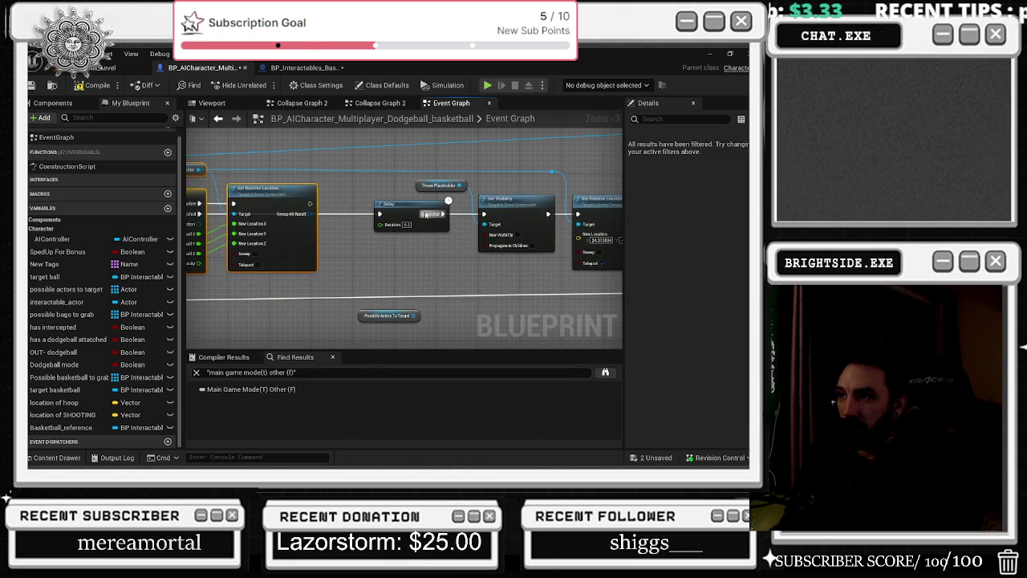
pyautogui.moveTo(406, 210); pyautogui.dragTo(391, 210)
pyautogui.moveTo(365, 166)
pyautogui.mouseDown()
pyautogui.moveTo(319, 196)
pyautogui.moveTo(390, 208)
pyautogui.moveTo(522, 202)
pyautogui.mouseUp()
pyautogui.moveTo(589, 185); pyautogui.dragTo(596, 180)
pyautogui.moveTo(495, 186)
pyautogui.mouseDown()
pyautogui.moveTo(766, 171)
pyautogui.moveTo(733, 172)
pyautogui.moveTo(704, 214)
pyautogui.mouseUp()
# Move the orange reroute node up and open the Timeline's location of the meatball curve
pyautogui.click(386, 222)
pyautogui.moveTo(385, 191)
pyautogui.mouseDown()
pyautogui.moveTo(426, 16)
pyautogui.moveTo(377, 4)
pyautogui.moveTo(69, 65)
pyautogui.mouseUp()
pyautogui.moveTo(213, 116); pyautogui.dragTo(198, 122)
pyautogui.moveTo(325, 209); pyautogui.dragTo(375, 305)
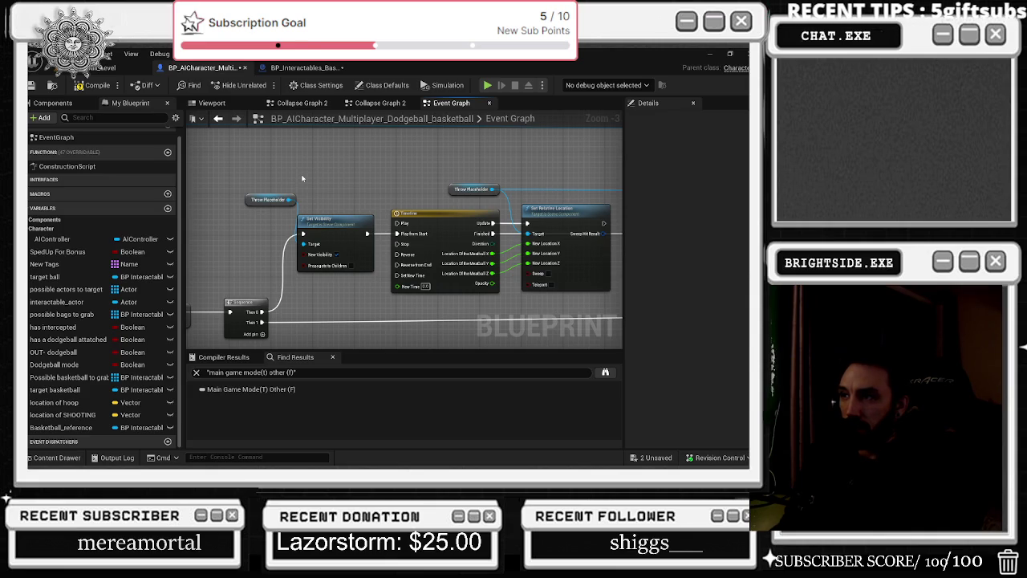
pyautogui.doubleClick(461, 215)
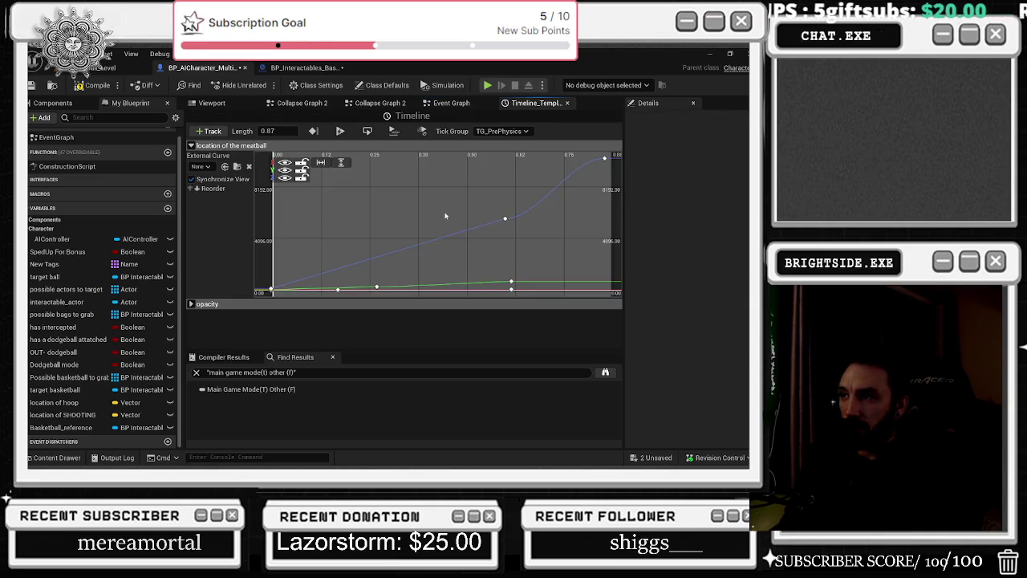
# Set the timeline length to 1.2, drag the curve's end keys out to 1.2, and compile
pyautogui.scroll(-4, 477, 265)
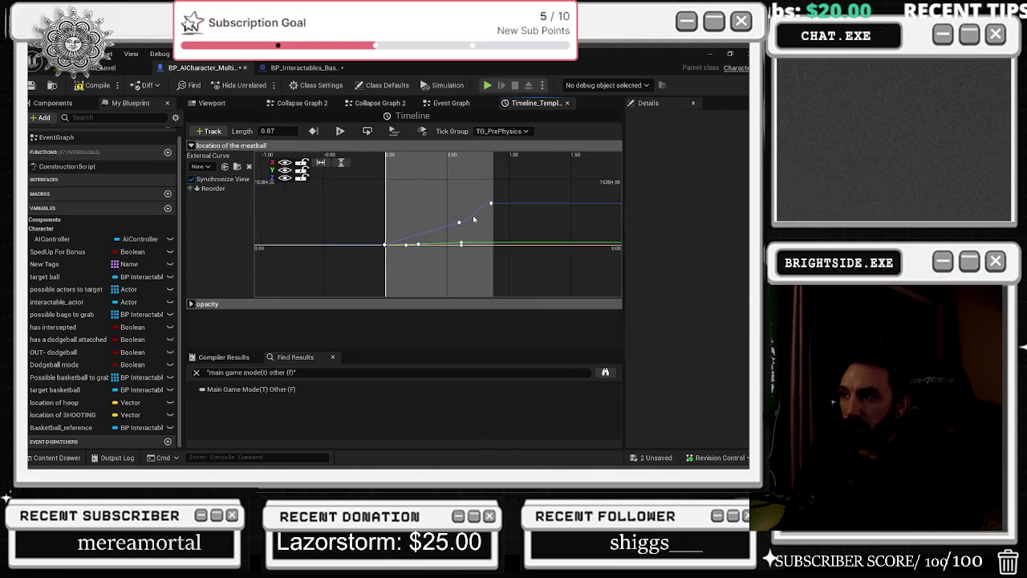
pyautogui.click(455, 199)
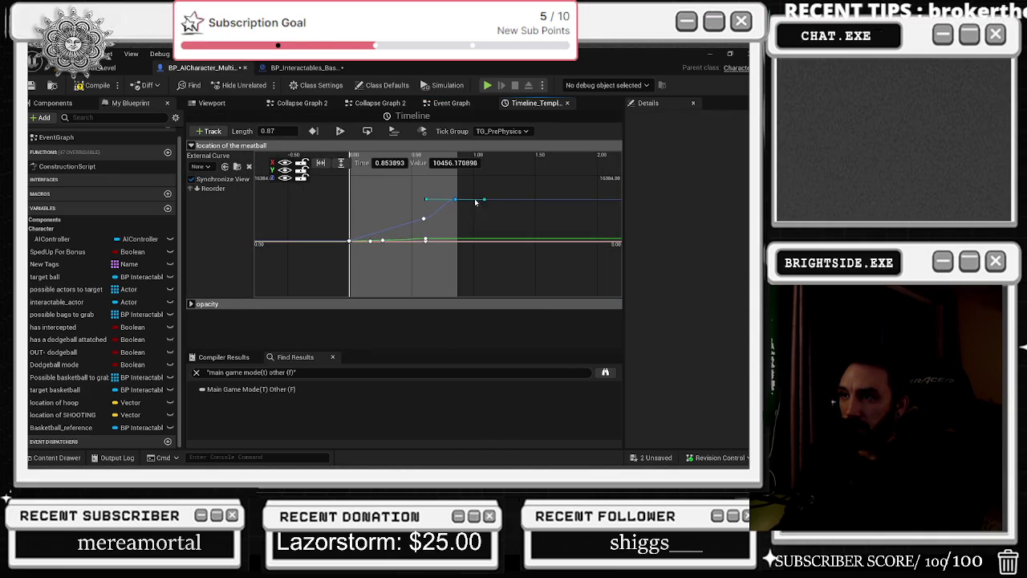
pyautogui.click(454, 198)
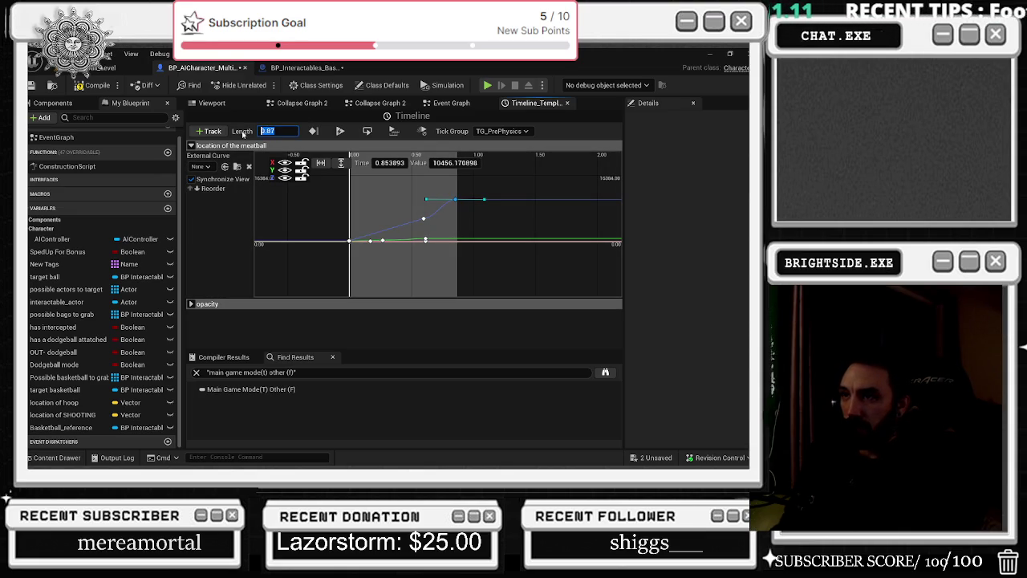
pyautogui.write('1.2')
pyautogui.press('Return')
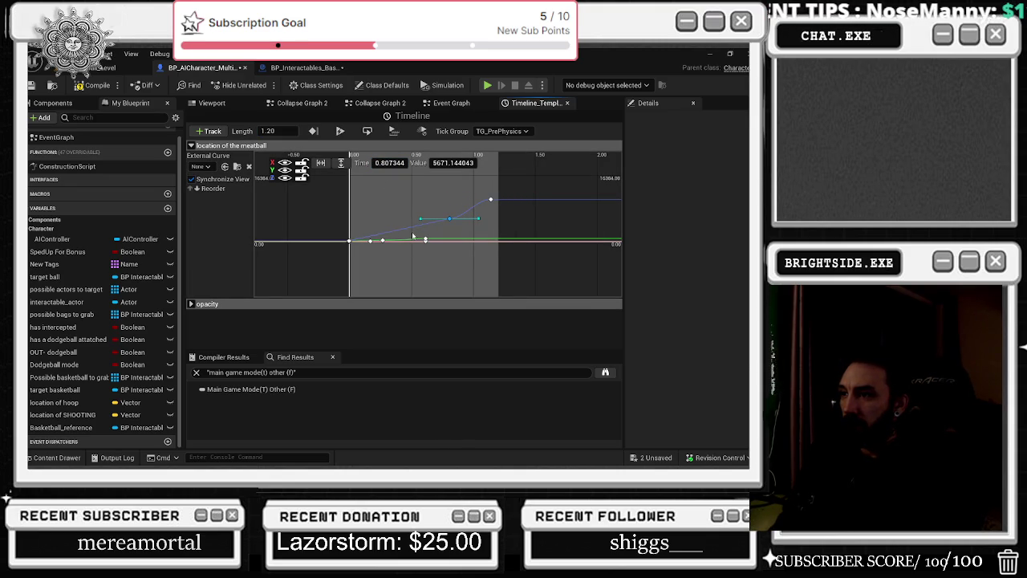
pyautogui.moveTo(417, 233); pyautogui.dragTo(478, 271)
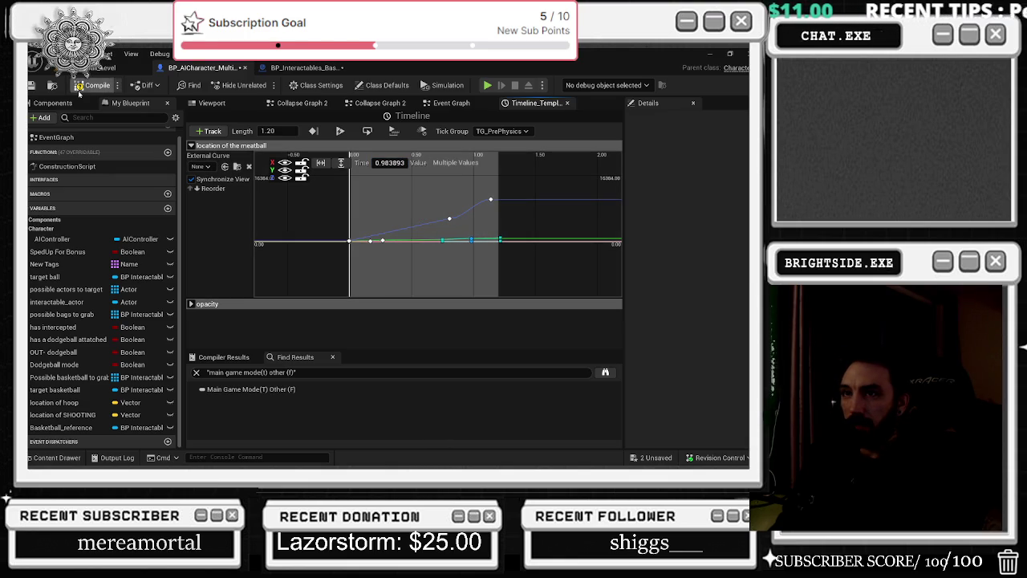
pyautogui.click(96, 85)
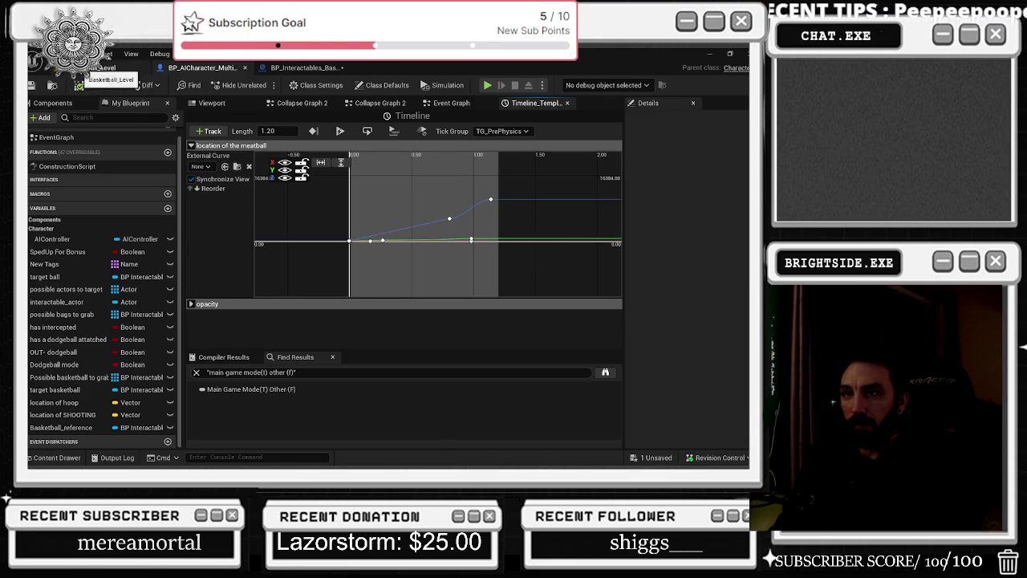
# Save the unsaved basketball blueprint via Save Selected in the Save Content dialog
pyautogui.click(104, 67)
pyautogui.hotkey('ctrl', 's')
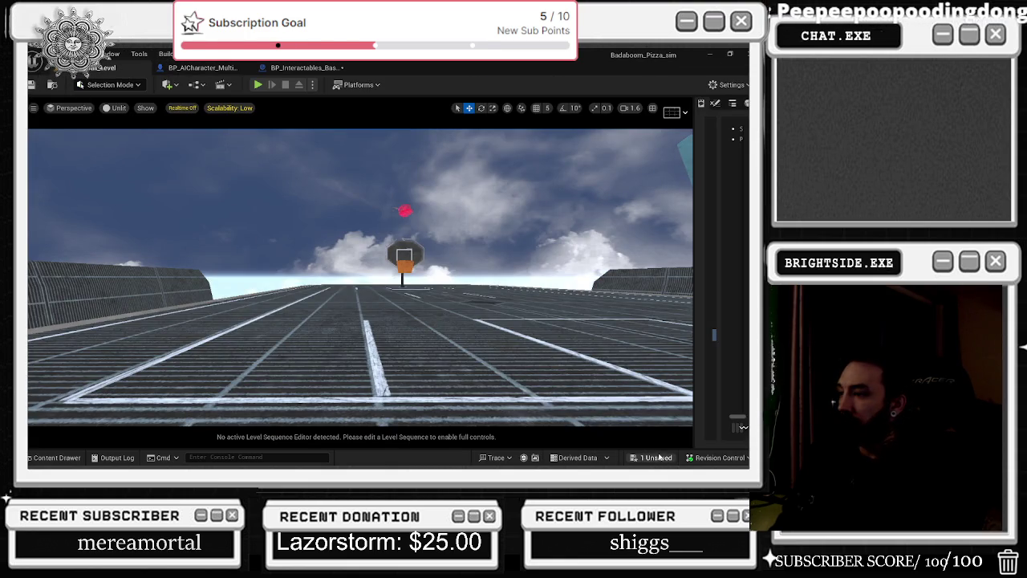
pyautogui.click(653, 457)
pyautogui.click(465, 370)
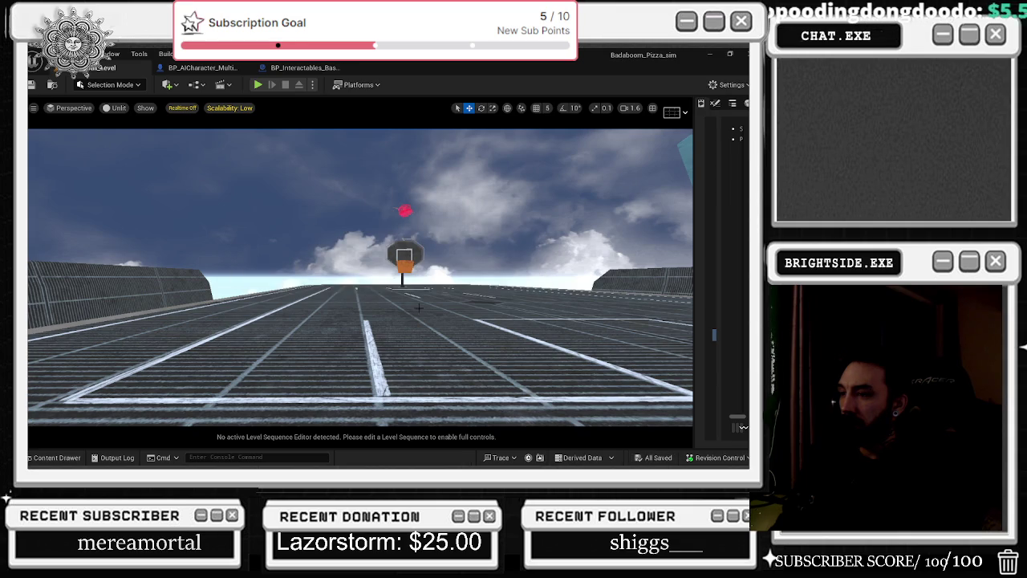
# Adjust the court view and widen the log panel, then return to the AI character blueprint
pyautogui.moveTo(419, 308); pyautogui.dragTo(419, 309)
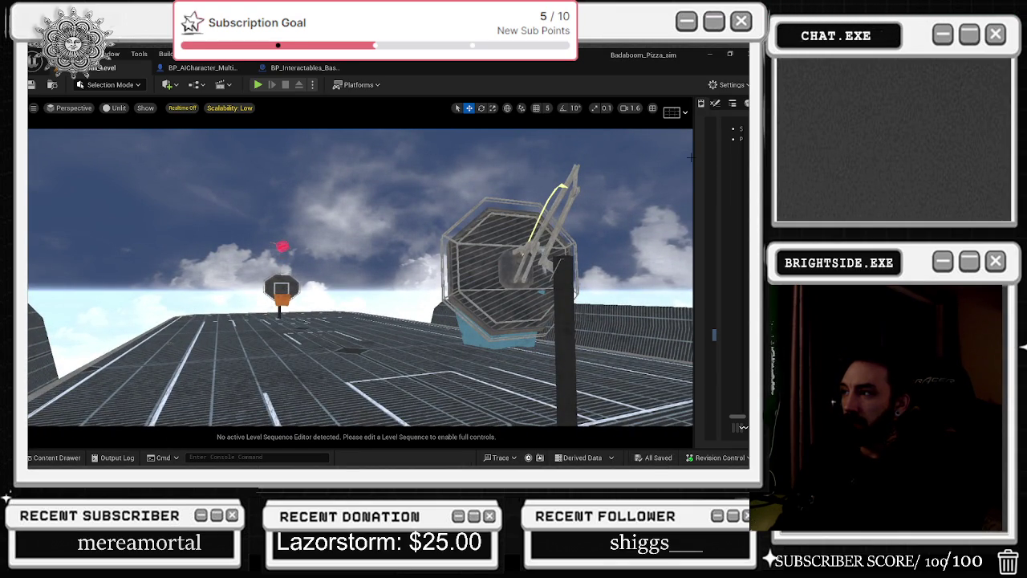
pyautogui.moveTo(690, 157); pyautogui.dragTo(599, 155)
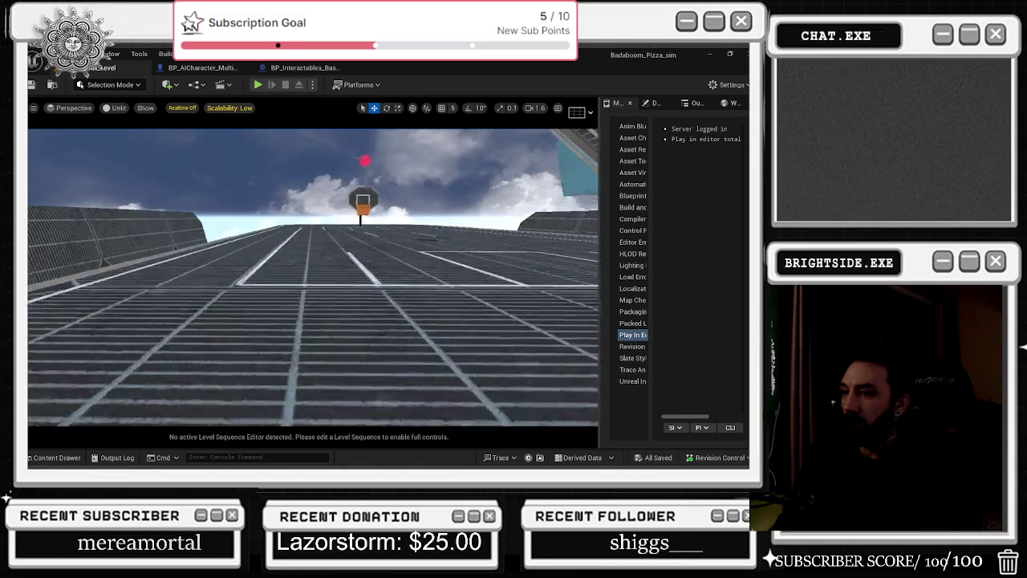
pyautogui.click(203, 67)
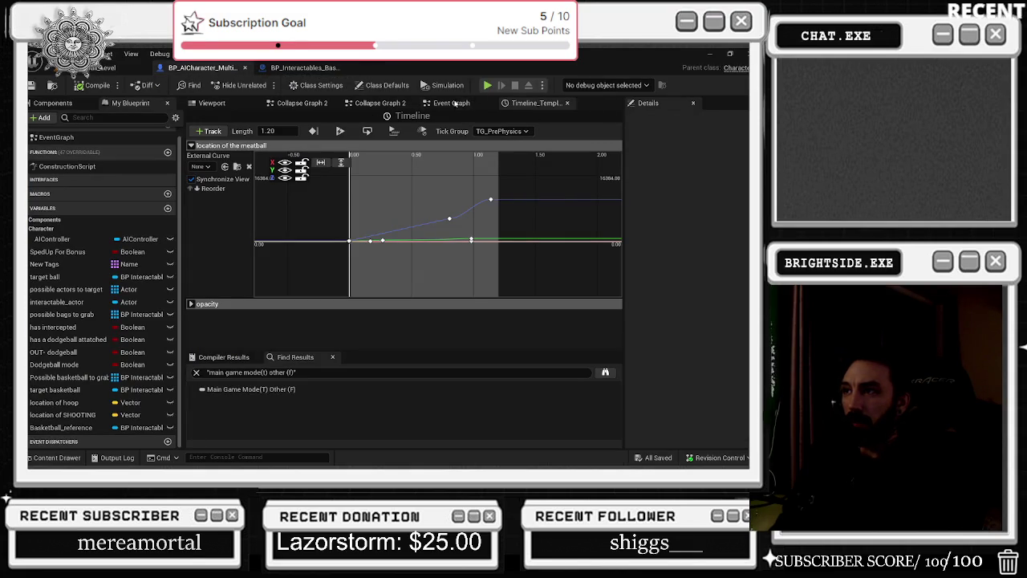
# Close the AI character's Event Graph and both Collapse Graph 2 tabs
pyautogui.click(454, 104)
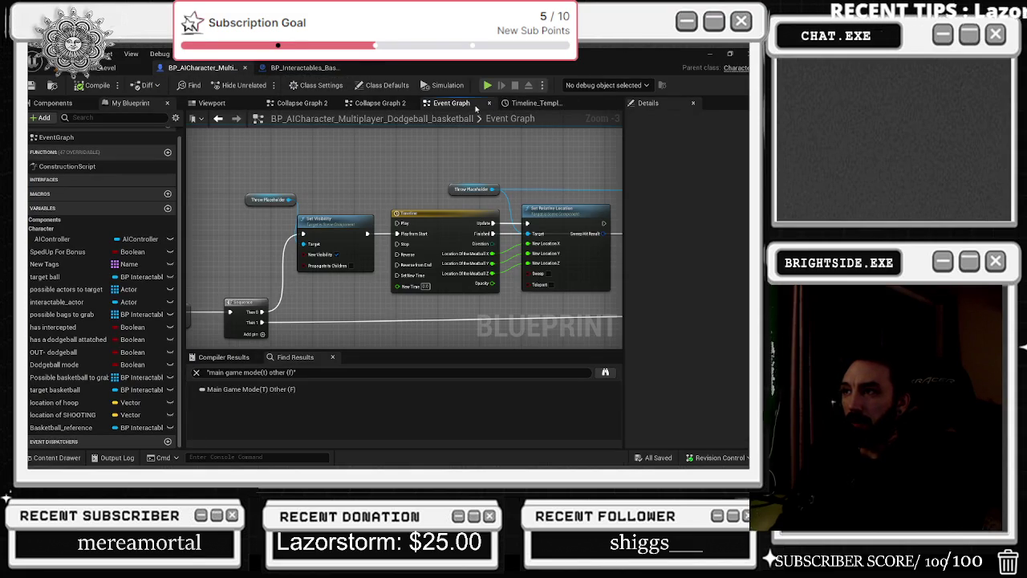
pyautogui.click(489, 105)
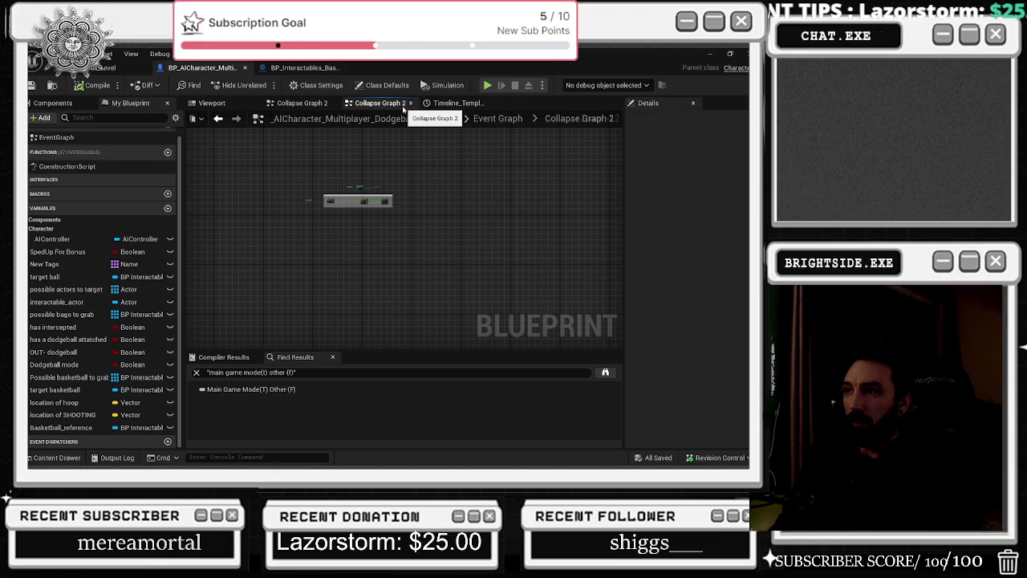
pyautogui.click(410, 105)
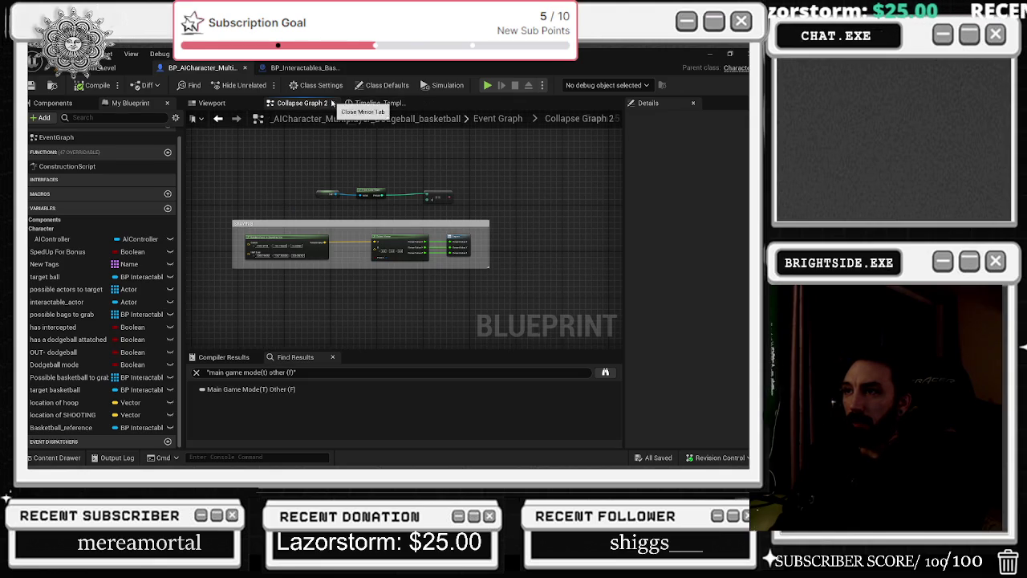
pyautogui.click(332, 105)
# Close the Timeline editor tab after a last look at the basketball graph and character viewport
pyautogui.click(302, 103)
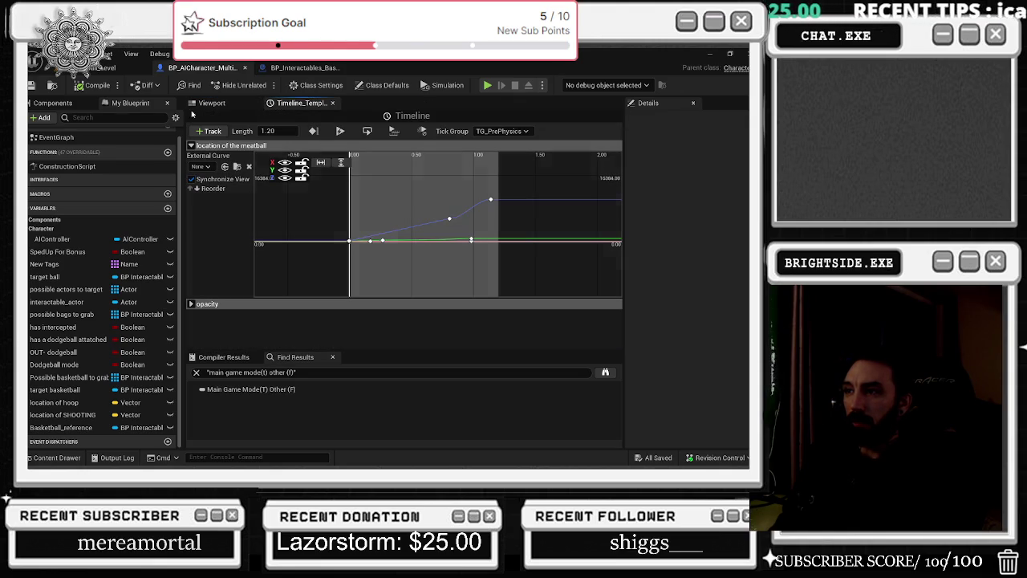
pyautogui.click(281, 69)
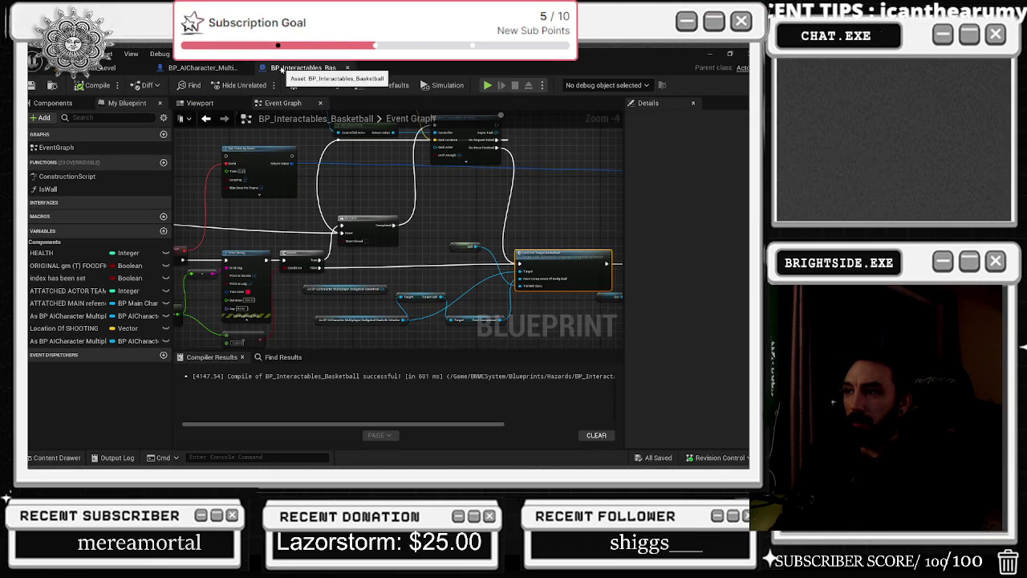
pyautogui.click(193, 69)
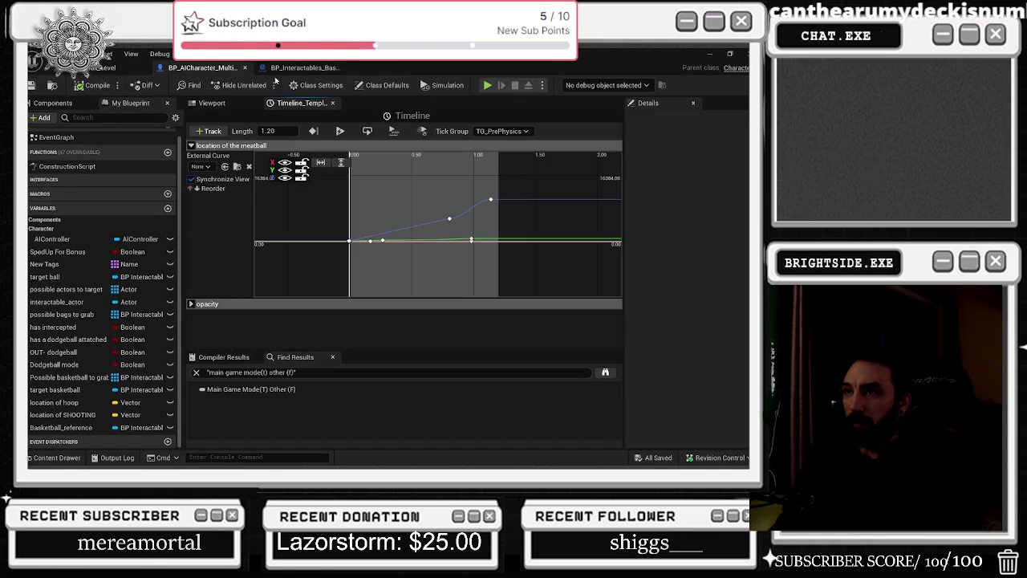
pyautogui.click(212, 102)
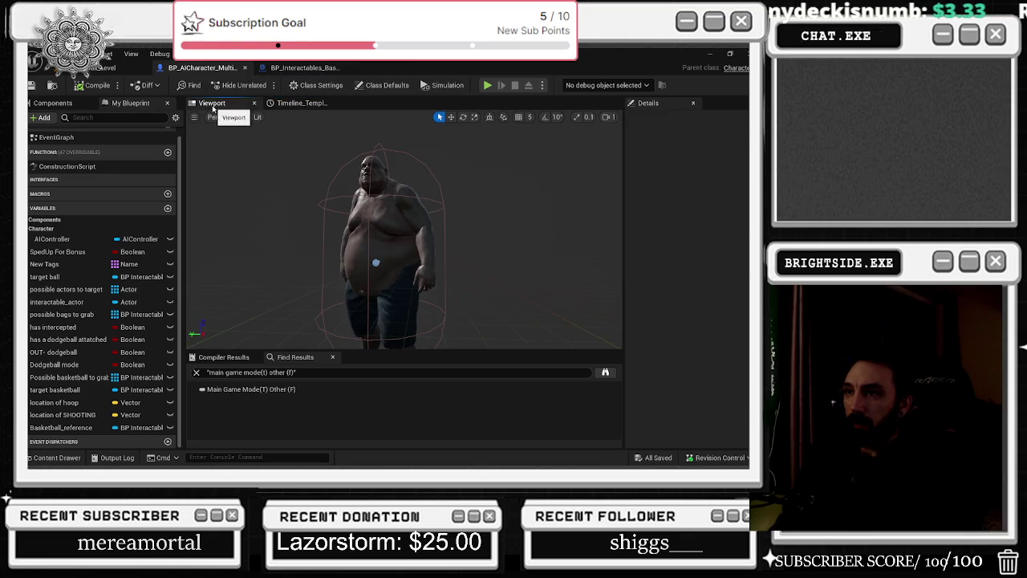
pyautogui.click(299, 103)
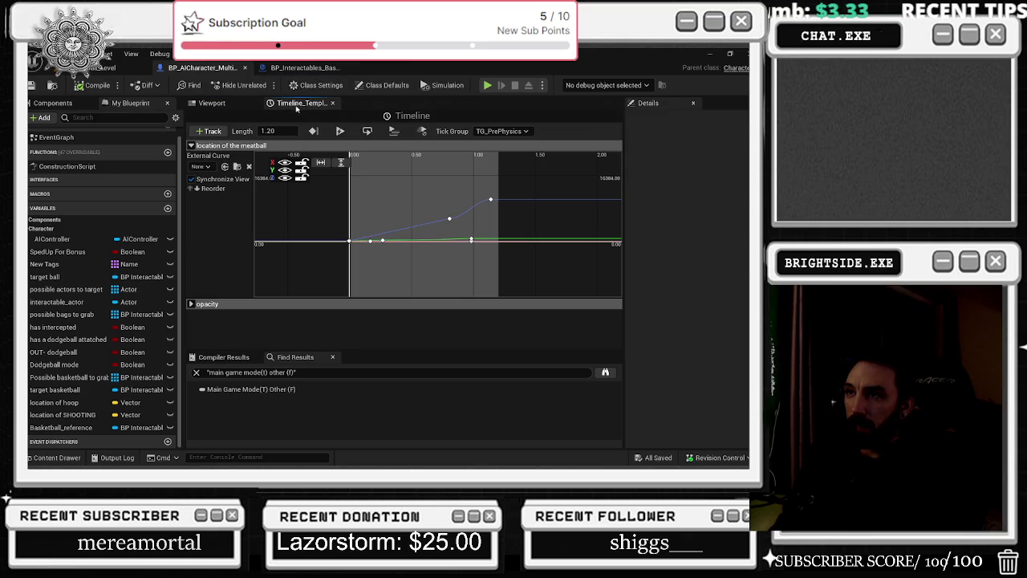
pyautogui.click(332, 103)
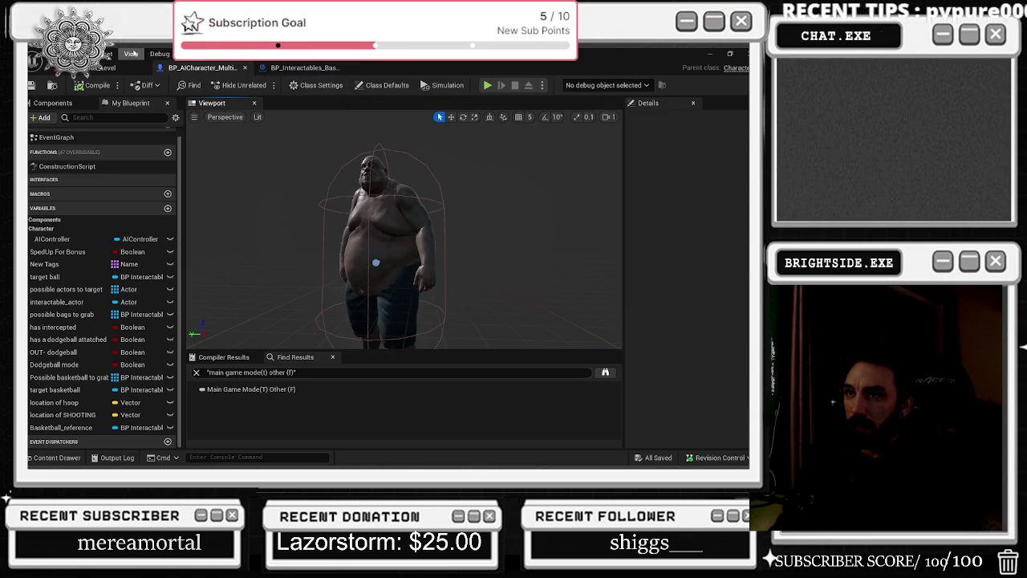
pyautogui.click(183, 53)
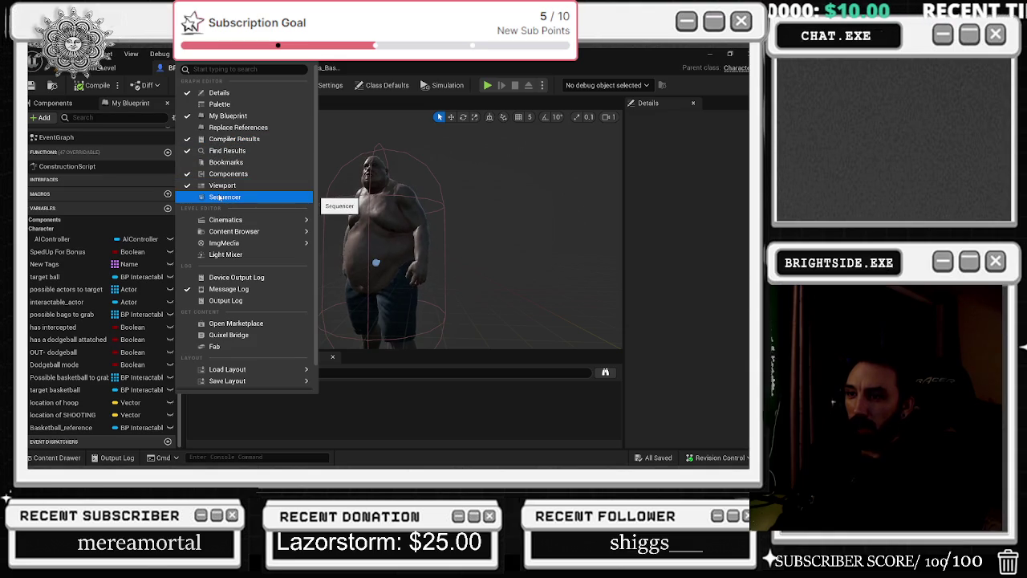
pyautogui.click(227, 150)
# Find references to the AIController variable by name and jump to the first Get AIController
pyautogui.click(159, 53)
pyautogui.rightClick(90, 239)
pyautogui.moveTo(137, 265)
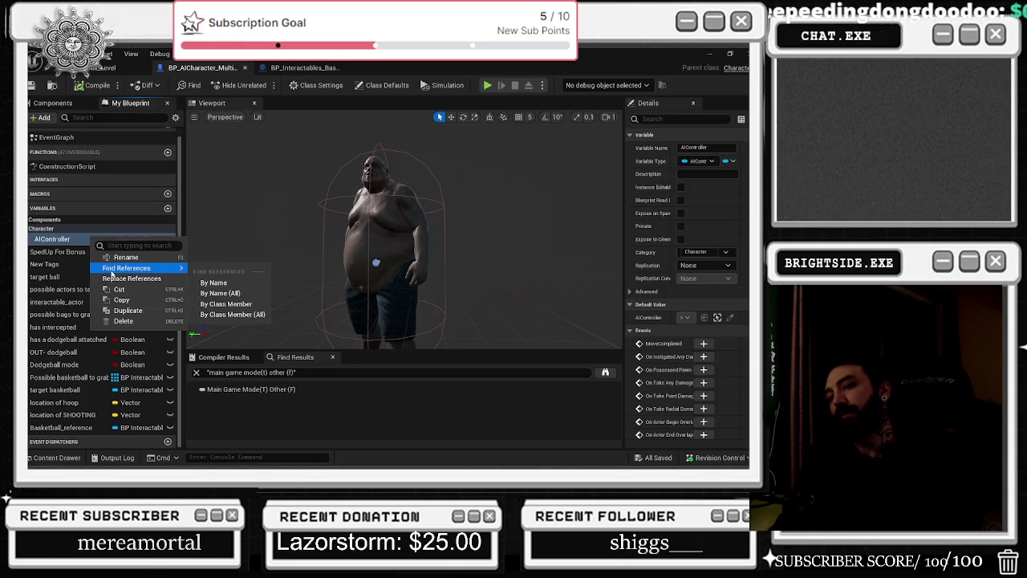
pyautogui.click(233, 280)
pyautogui.click(232, 409)
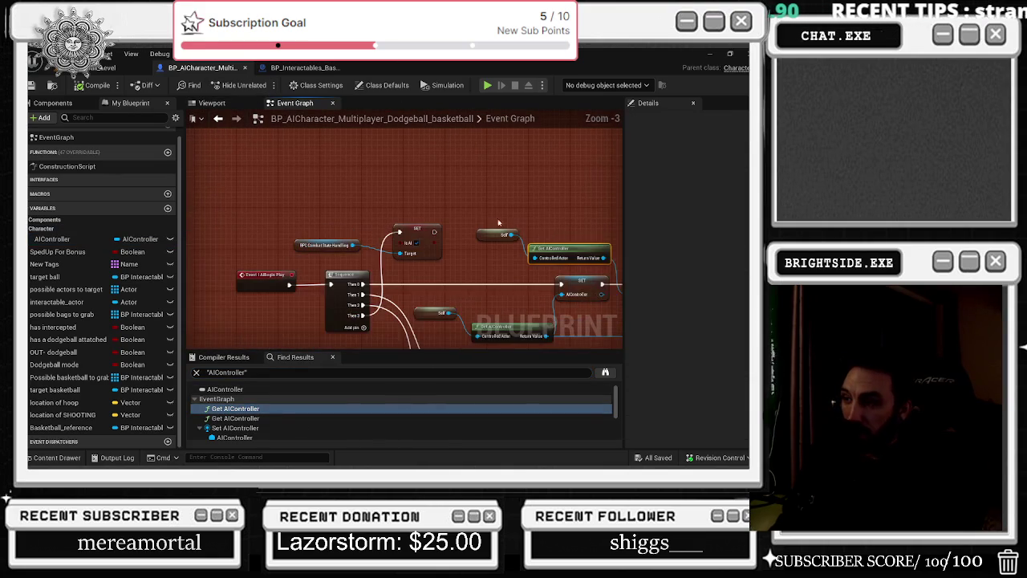
# Browse the Event Graph results around the Sequence, Detach, Delay and Reset Do Once nodes
pyautogui.scroll(-8, 367, 224)
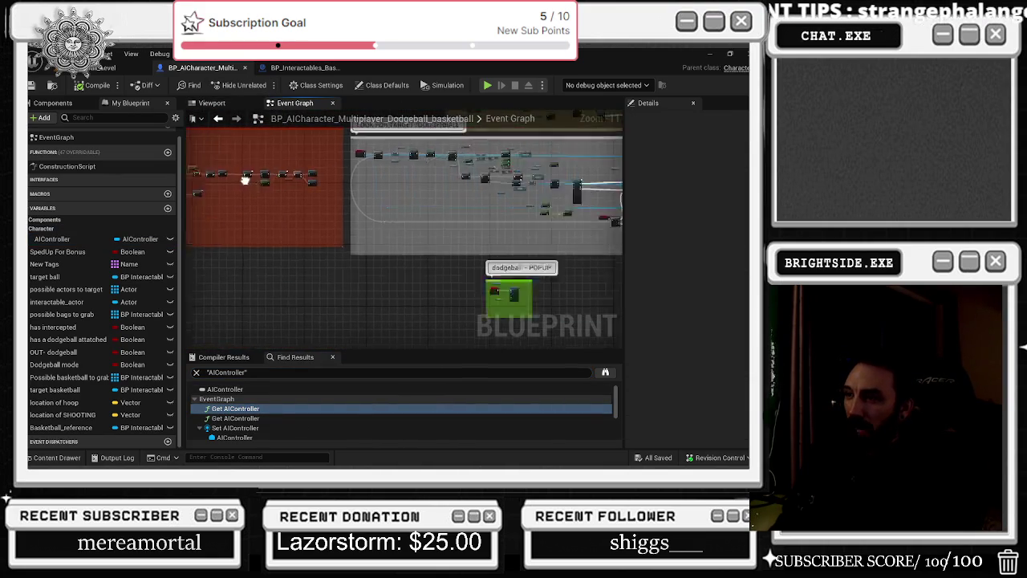
pyautogui.scroll(4, 505, 195)
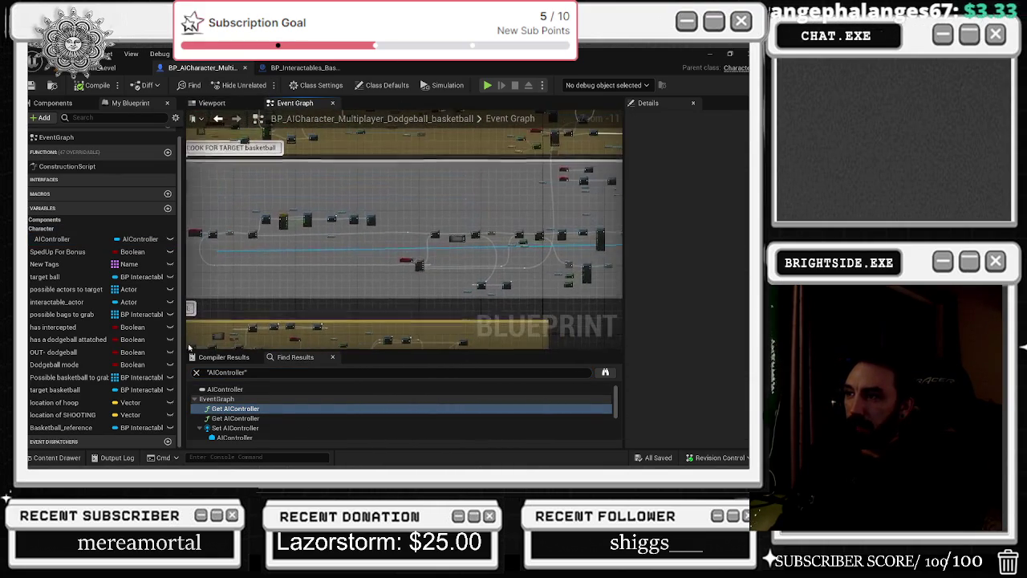
pyautogui.moveTo(504, 195)
pyautogui.mouseDown()
pyautogui.moveTo(407, 284)
pyautogui.moveTo(458, 294)
pyautogui.moveTo(406, 288)
pyautogui.moveTo(360, 300)
pyautogui.mouseUp()
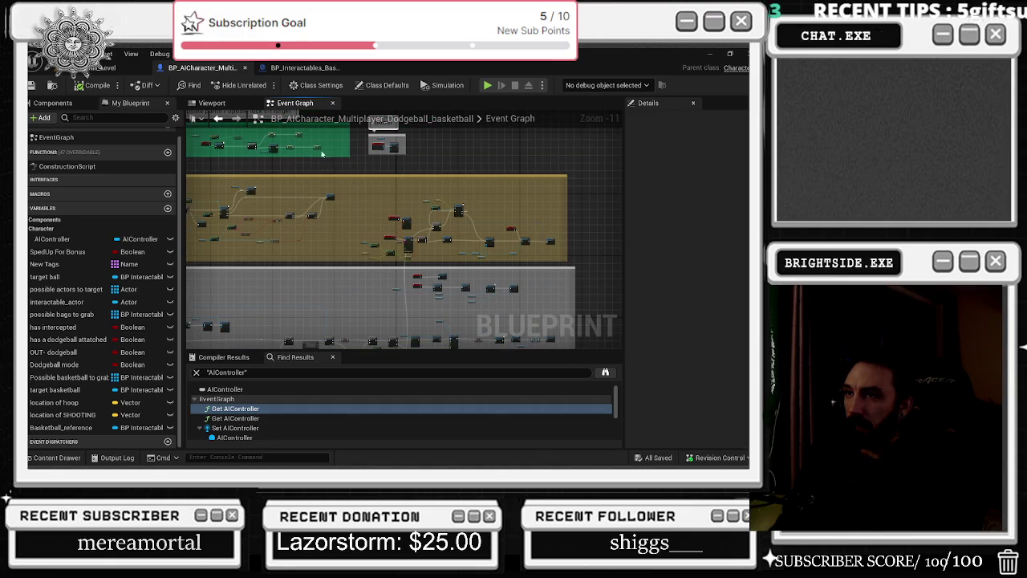
pyautogui.click(277, 69)
pyautogui.click(200, 67)
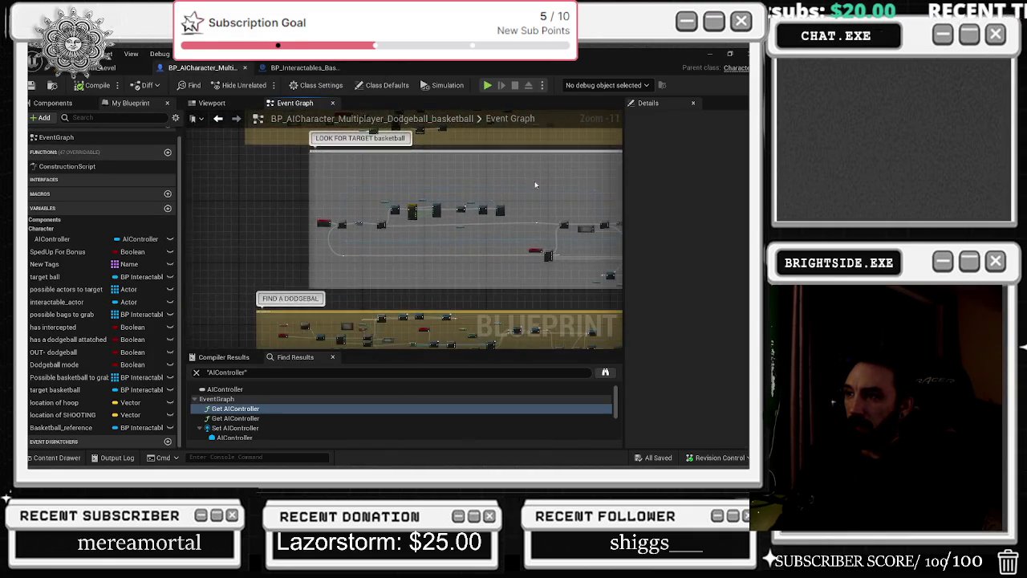
pyautogui.scroll(8, 492, 248)
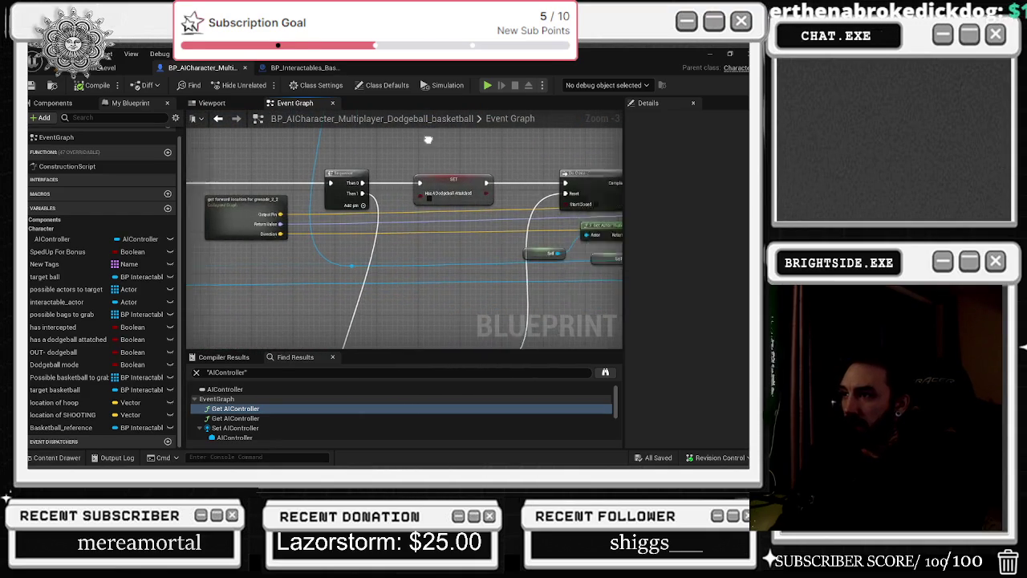
pyautogui.moveTo(374, 217); pyautogui.dragTo(315, 271)
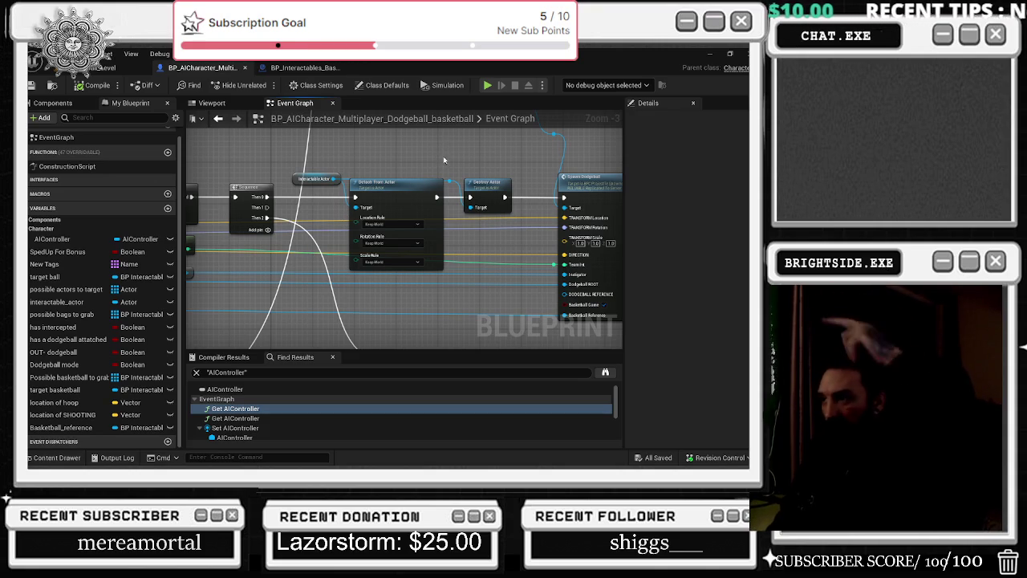
pyautogui.moveTo(376, 145); pyautogui.dragTo(185, 166)
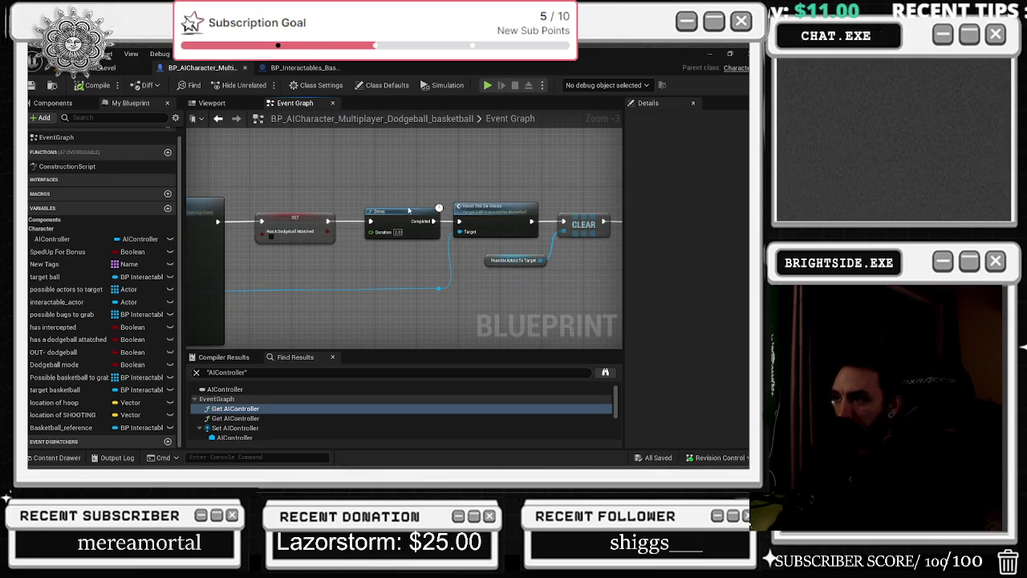
# Nudge the Delay node slightly left in the AI character's Event Graph
pyautogui.moveTo(407, 210); pyautogui.dragTo(402, 209)
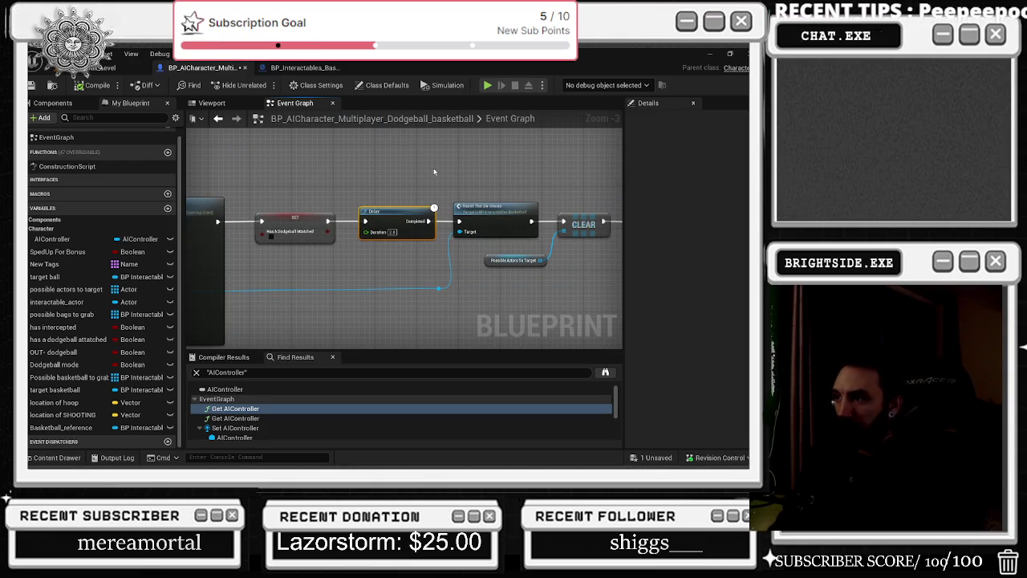
pyautogui.moveTo(428, 165); pyautogui.dragTo(360, 154)
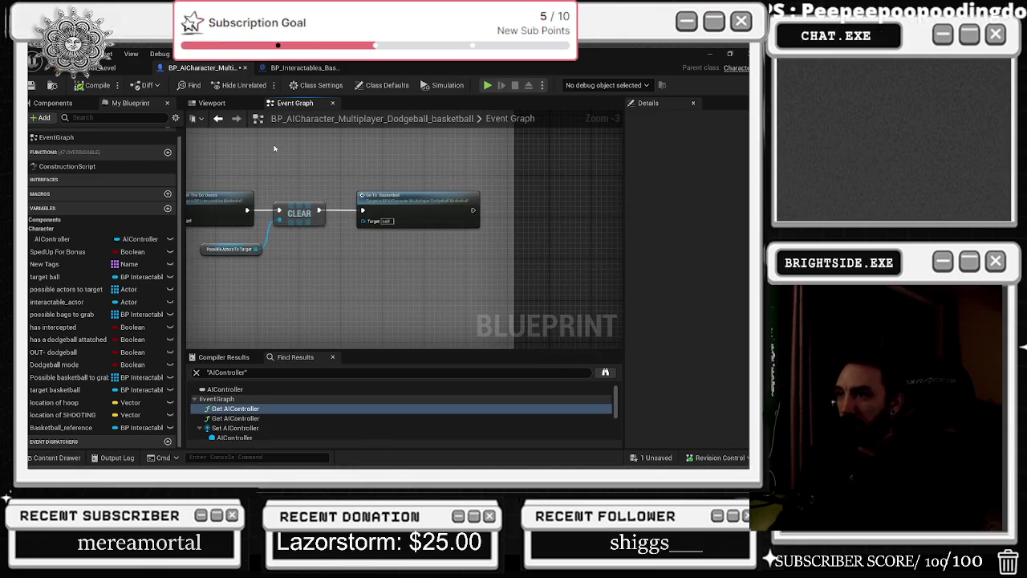
pyautogui.moveTo(524, 143); pyautogui.dragTo(674, 107)
pyautogui.scroll(-1, 482, 241)
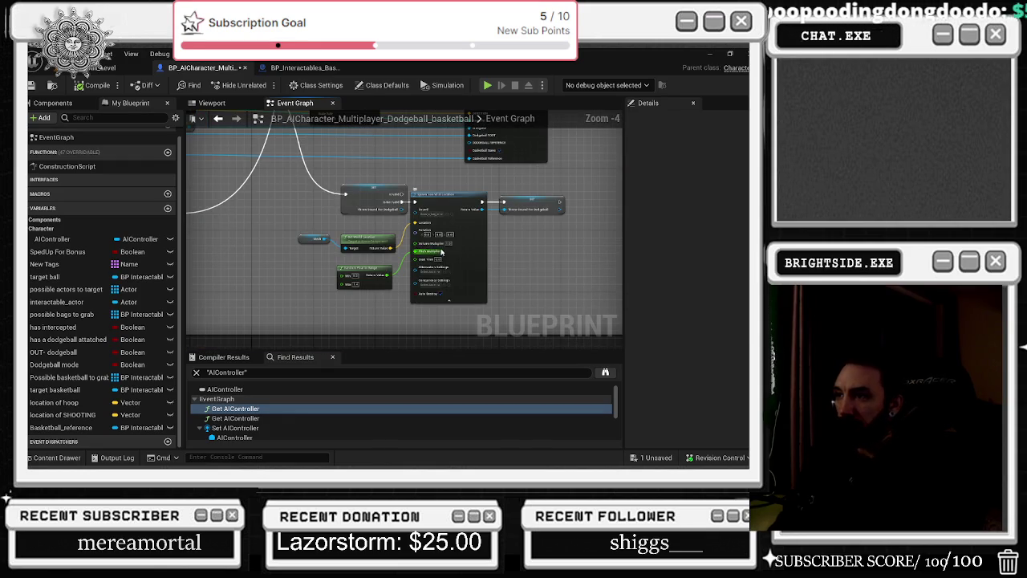
# Marquee-select the small two-node group and shift it slightly to the right
pyautogui.moveTo(481, 241); pyautogui.dragTo(558, 209)
pyautogui.moveTo(454, 244); pyautogui.dragTo(408, 229)
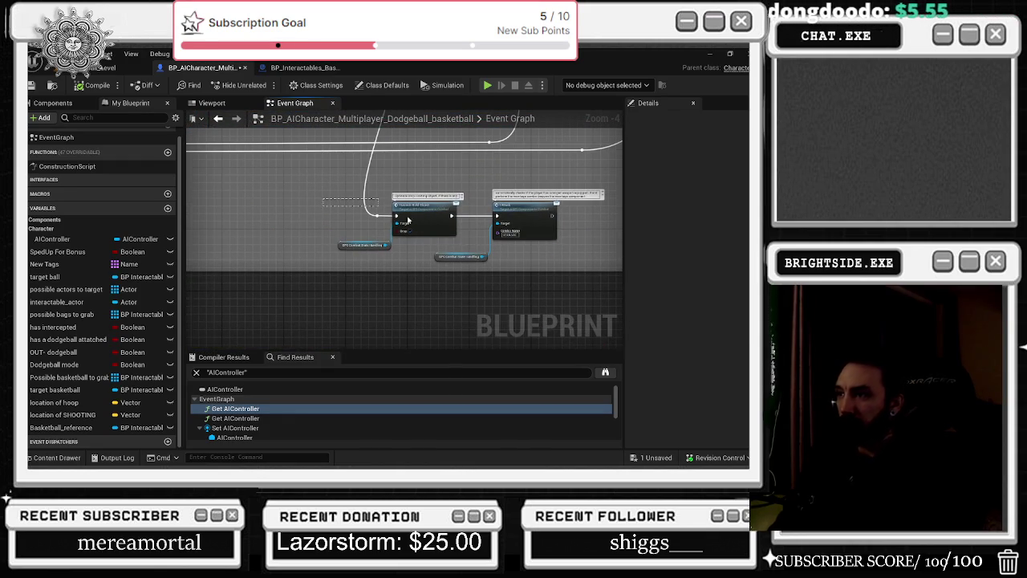
pyautogui.moveTo(329, 184); pyautogui.dragTo(578, 269)
pyautogui.moveTo(425, 212); pyautogui.dragTo(472, 212)
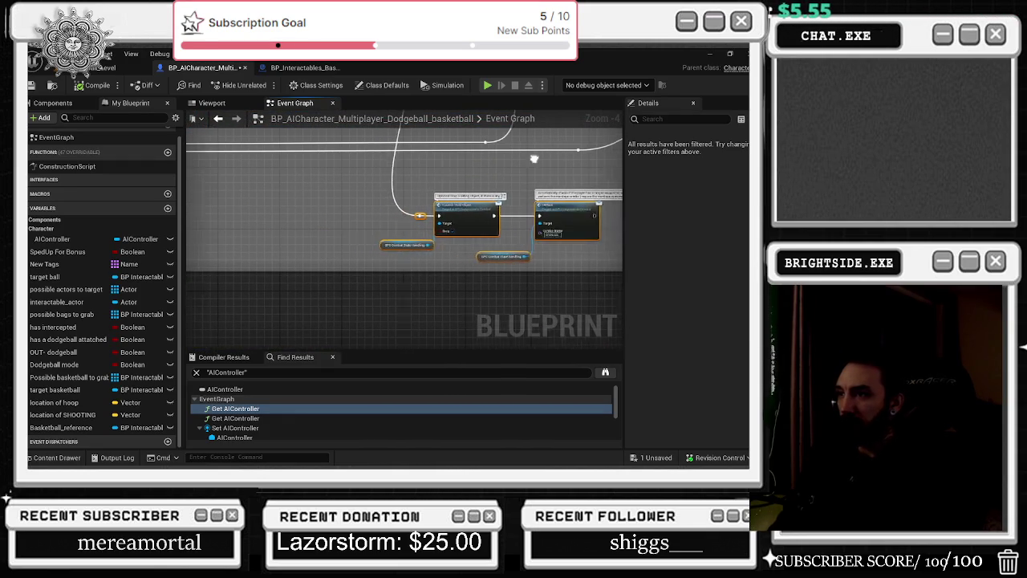
pyautogui.moveTo(538, 161); pyautogui.dragTo(463, 234)
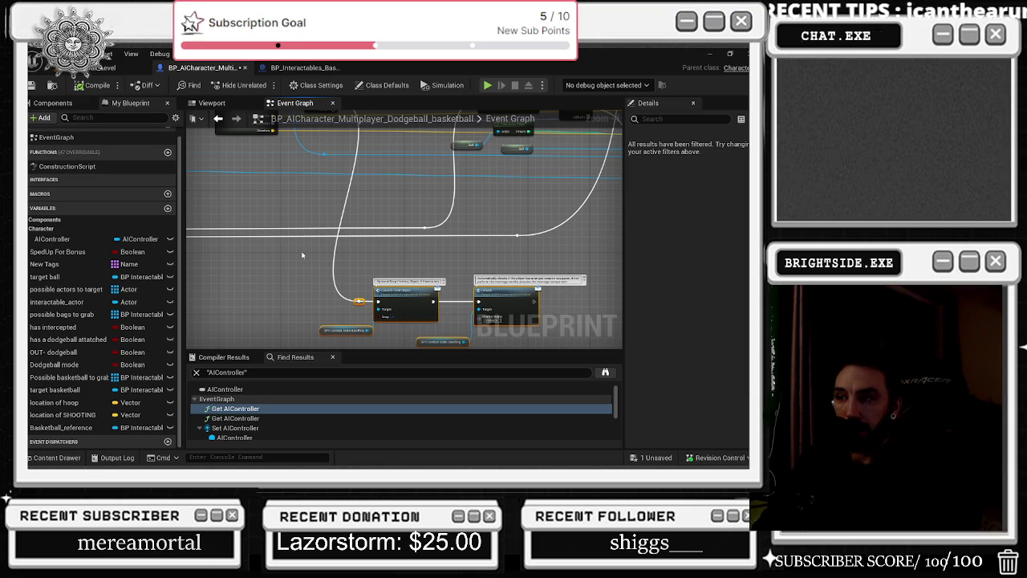
pyautogui.moveTo(312, 248); pyautogui.dragTo(555, 315)
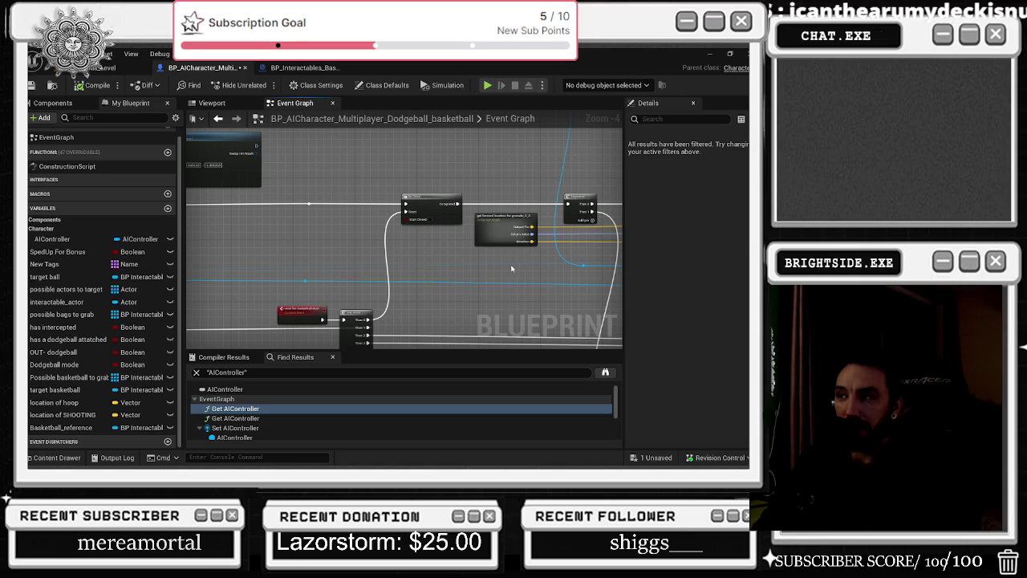
# Review the event, Timeline, Set Visibility, Delay, IsValid, ADDUNIQUE and RANDOM nodes in the AI graph
pyautogui.moveTo(504, 270)
pyautogui.mouseDown()
pyautogui.moveTo(383, 292)
pyautogui.moveTo(270, 245)
pyautogui.mouseUp()
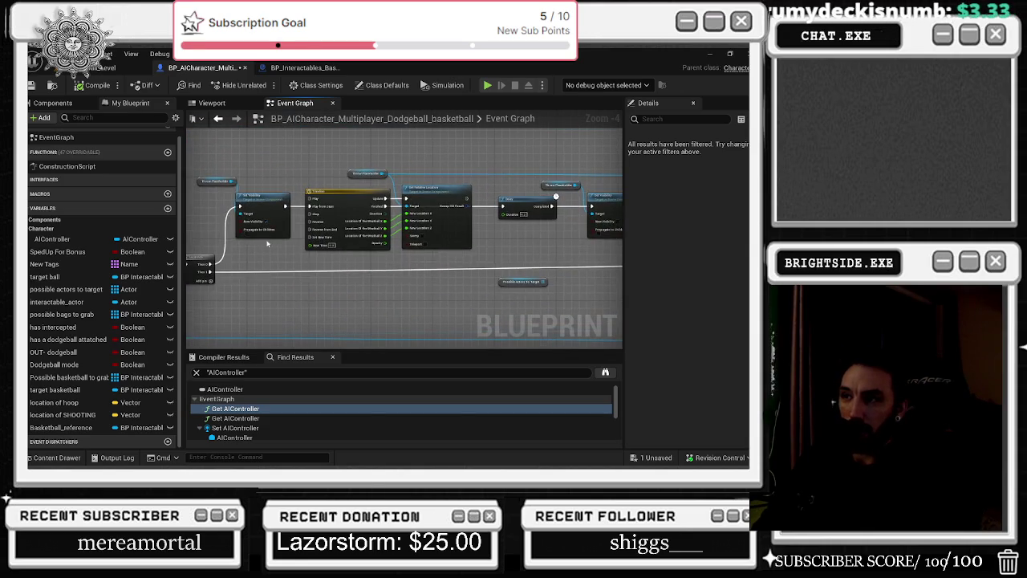
pyautogui.moveTo(223, 158); pyautogui.dragTo(479, 224)
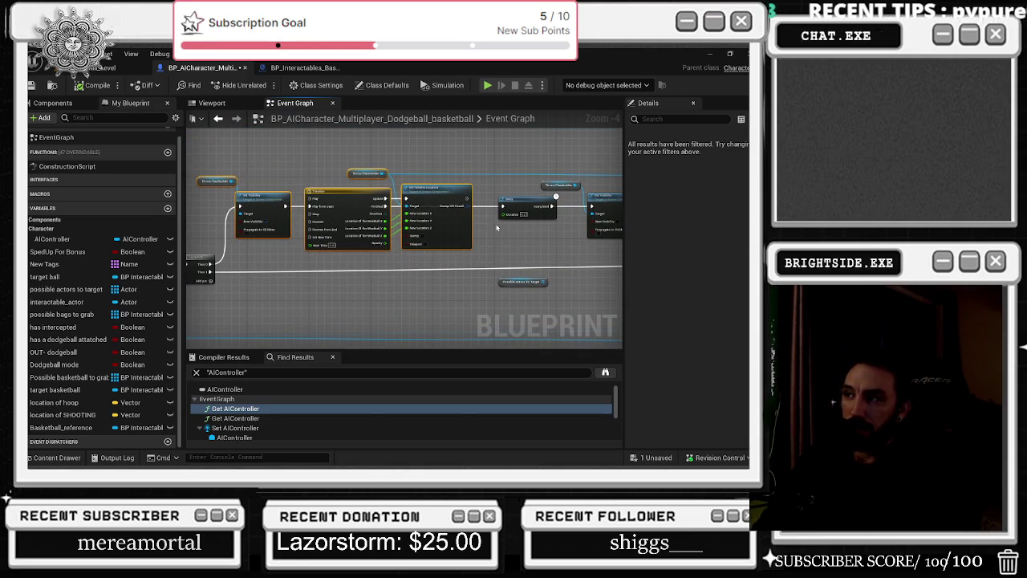
pyautogui.moveTo(208, 164)
pyautogui.mouseDown()
pyautogui.moveTo(275, 233)
pyautogui.moveTo(493, 255)
pyautogui.mouseUp()
pyautogui.scroll(-2, 312, 262)
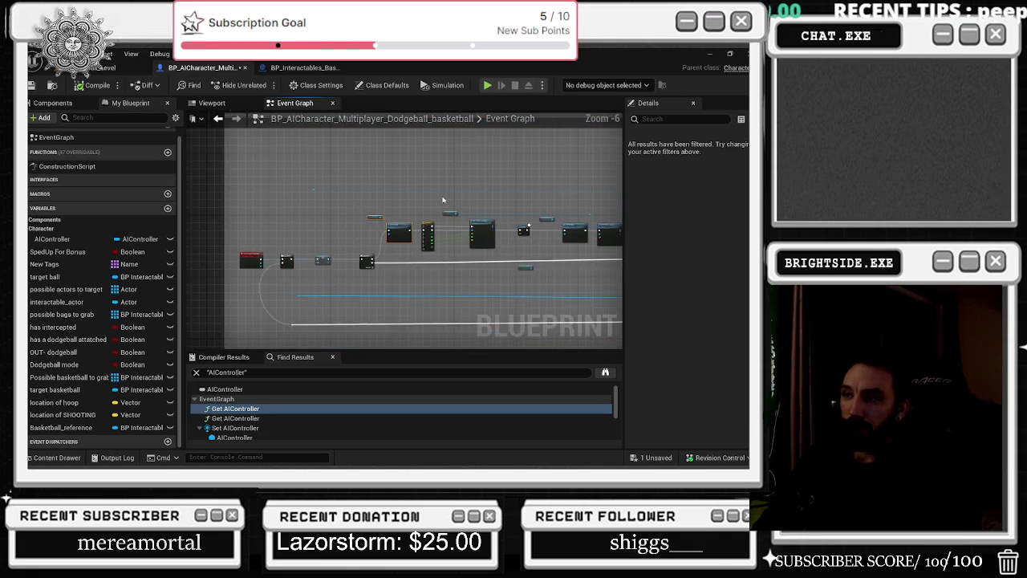
pyautogui.moveTo(505, 234)
pyautogui.mouseDown()
pyautogui.moveTo(328, 181)
pyautogui.moveTo(290, 267)
pyautogui.mouseUp()
pyautogui.scroll(3, 481, 241)
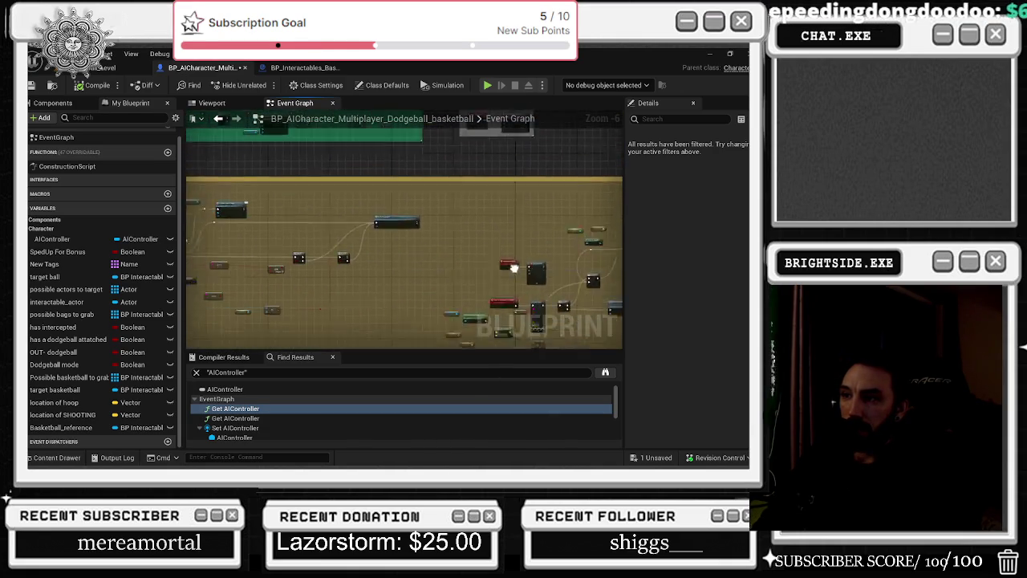
pyautogui.moveTo(537, 203); pyautogui.dragTo(385, 265)
pyautogui.moveTo(456, 229); pyautogui.dragTo(690, 264)
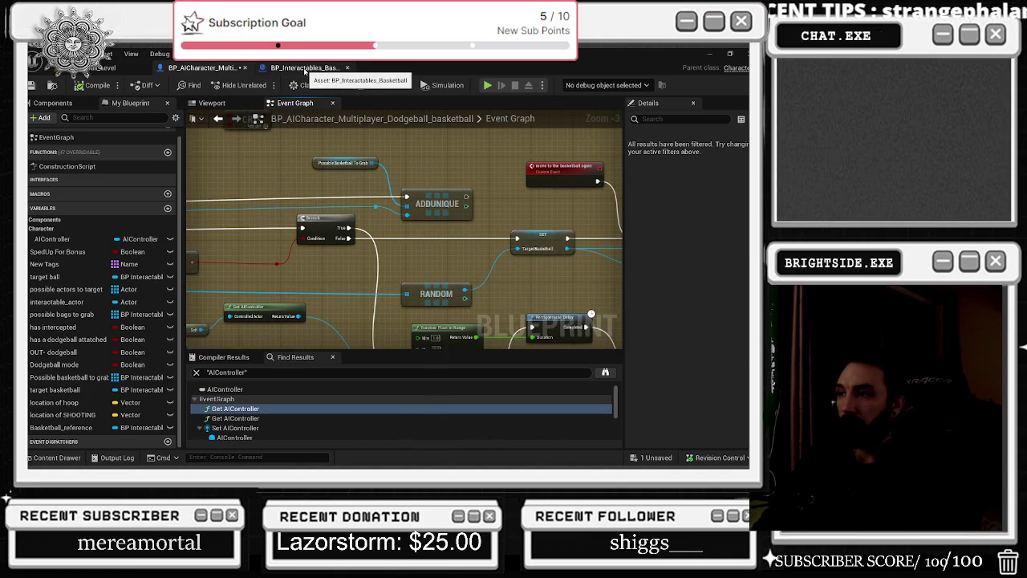
# In BP_Interactables_Basketball, pan past Attach Actor To Actor and show the Box variable's details
pyautogui.click(305, 68)
pyautogui.scroll(-4, 472, 231)
pyautogui.moveTo(472, 230)
pyautogui.mouseDown()
pyautogui.moveTo(337, 225)
pyautogui.moveTo(523, 320)
pyautogui.mouseUp()
pyautogui.scroll(3, 279, 231)
pyautogui.moveTo(593, 263)
pyautogui.mouseDown()
pyautogui.moveTo(401, 265)
pyautogui.moveTo(210, 207)
pyautogui.mouseUp()
pyautogui.moveTo(637, 163); pyautogui.dragTo(350, 146)
pyautogui.click(407, 163)
pyautogui.moveTo(511, 173); pyautogui.dragTo(289, 173)
# Pan the basketball graph past the SET, Get Actor Team and Delay nodes to Do Once and Sequence
pyautogui.click(449, 207)
pyautogui.moveTo(449, 207); pyautogui.dragTo(213, 209)
pyautogui.moveTo(451, 243)
pyautogui.mouseDown()
pyautogui.moveTo(377, 276)
pyautogui.moveTo(328, 245)
pyautogui.moveTo(177, 204)
pyautogui.mouseUp()
pyautogui.moveTo(395, 244); pyautogui.dragTo(211, 274)
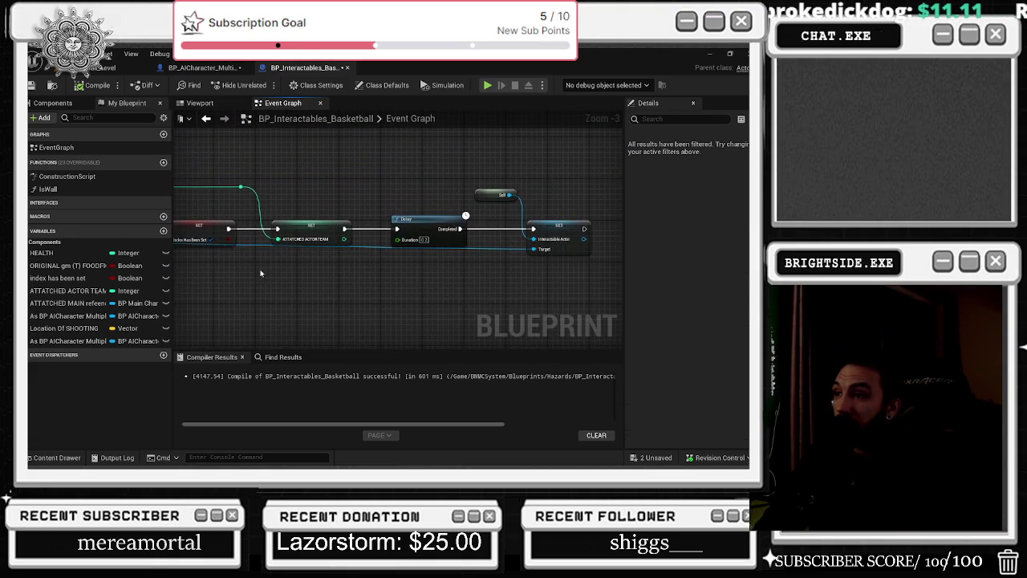
pyautogui.scroll(-5, 401, 326)
pyautogui.scroll(5, 337, 272)
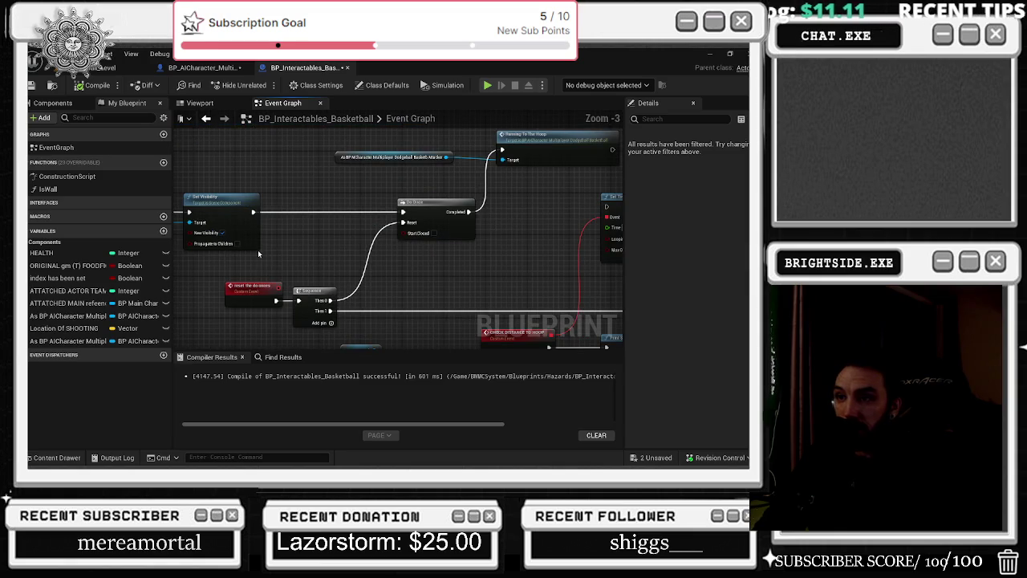
pyautogui.moveTo(336, 246)
pyautogui.mouseDown()
pyautogui.moveTo(356, 230)
pyautogui.moveTo(618, 240)
pyautogui.mouseUp()
pyautogui.moveTo(241, 241)
pyautogui.mouseDown()
pyautogui.moveTo(385, 289)
pyautogui.moveTo(242, 240)
pyautogui.moveTo(247, 232)
pyautogui.moveTo(197, 254)
pyautogui.mouseUp()
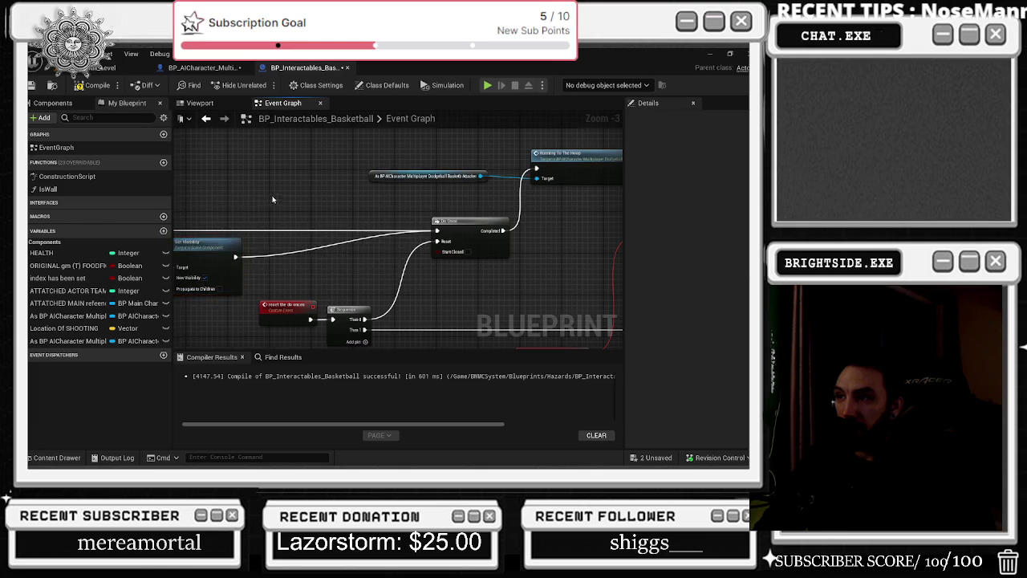
# Compile BP_Interactables_Basketball successfully (504 ms) and save it
pyautogui.click(92, 85)
pyautogui.click(32, 85)
pyautogui.moveTo(329, 186); pyautogui.dragTo(247, 190)
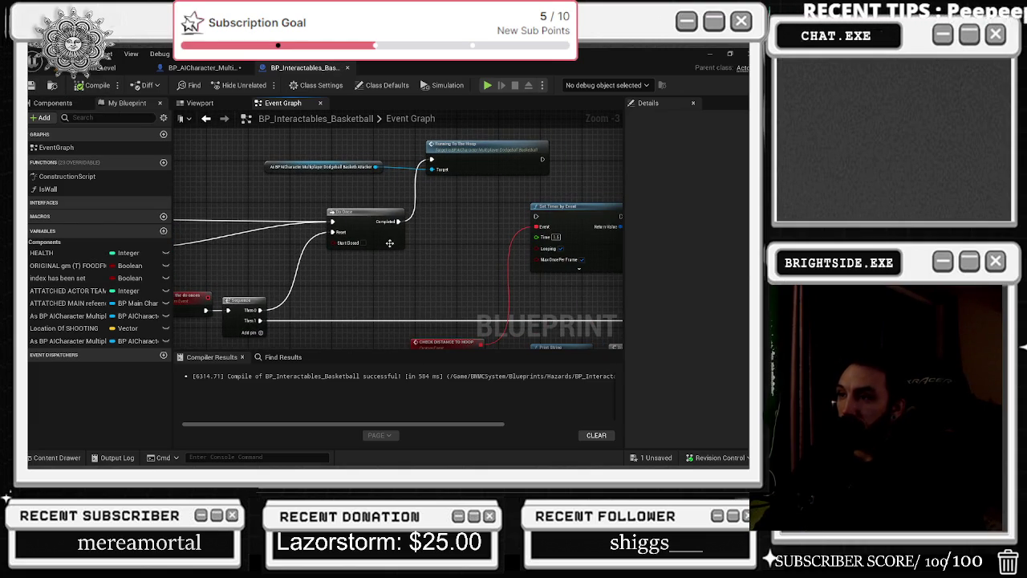
# Back in the AI character blueprint, select the Timeline, location and Delay nodes and follow the throw chain
pyautogui.click(240, 68)
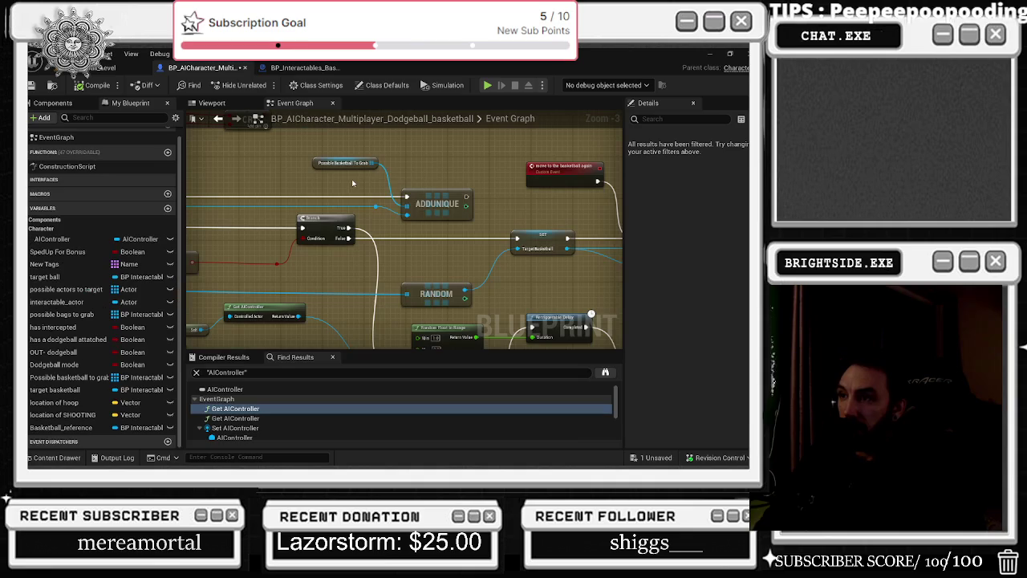
pyautogui.scroll(-8, 299, 201)
pyautogui.scroll(5, 299, 202)
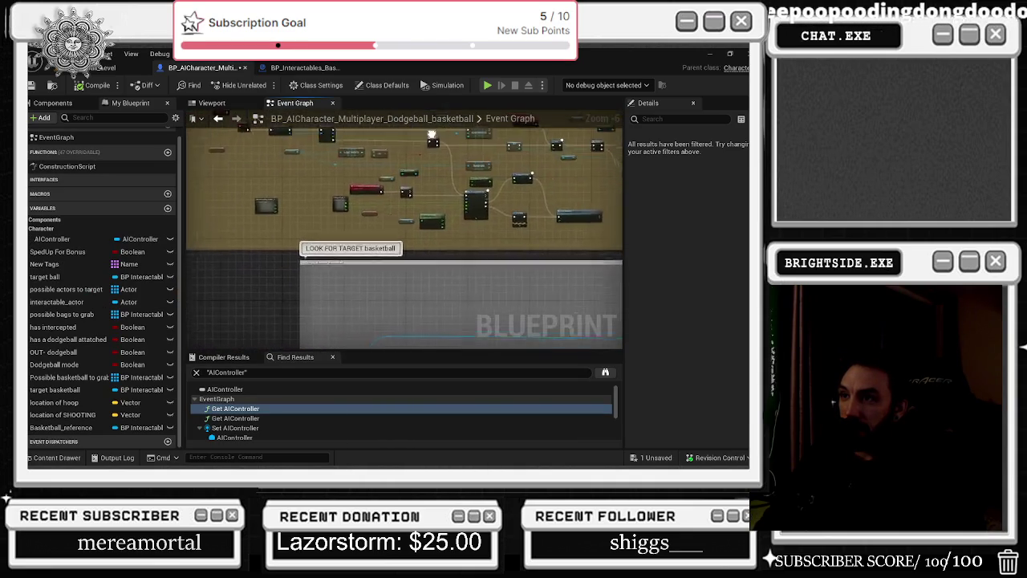
pyautogui.scroll(6, 271, 207)
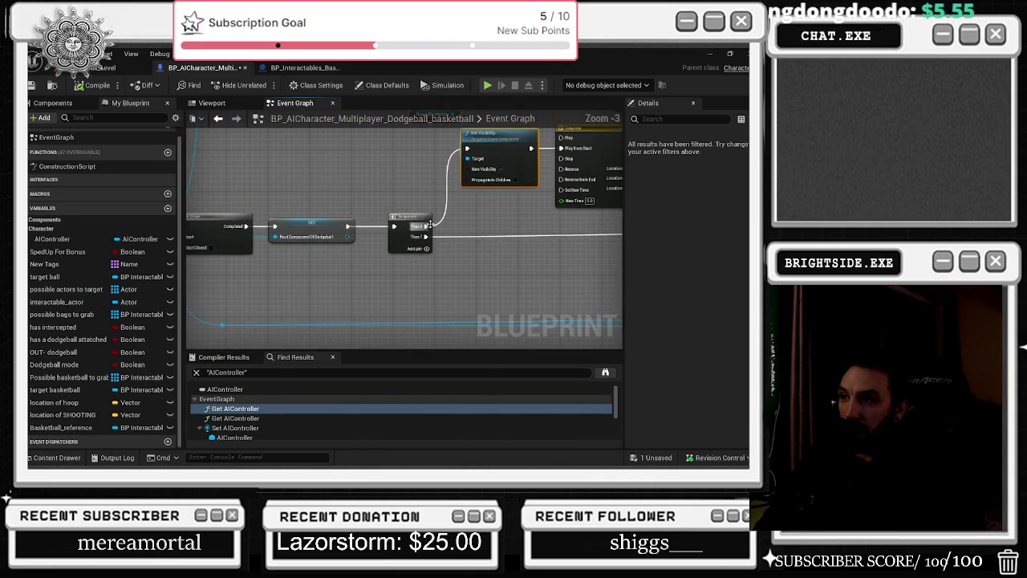
pyautogui.moveTo(272, 207)
pyautogui.mouseDown()
pyautogui.moveTo(618, 264)
pyautogui.moveTo(577, 274)
pyautogui.moveTo(468, 229)
pyautogui.moveTo(360, 229)
pyautogui.moveTo(460, 257)
pyautogui.mouseUp()
pyautogui.scroll(-2, 577, 274)
pyautogui.scroll(1, 460, 256)
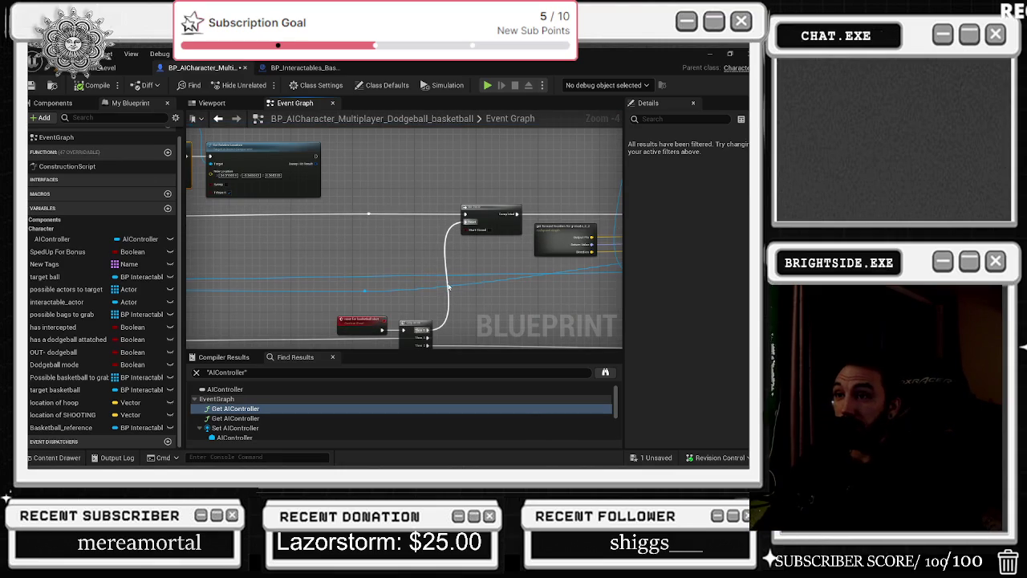
pyautogui.moveTo(482, 214)
pyautogui.mouseDown()
pyautogui.moveTo(322, 143)
pyautogui.moveTo(466, 155)
pyautogui.moveTo(322, 175)
pyautogui.moveTo(377, 185)
pyautogui.moveTo(265, 193)
pyautogui.moveTo(513, 330)
pyautogui.mouseUp()
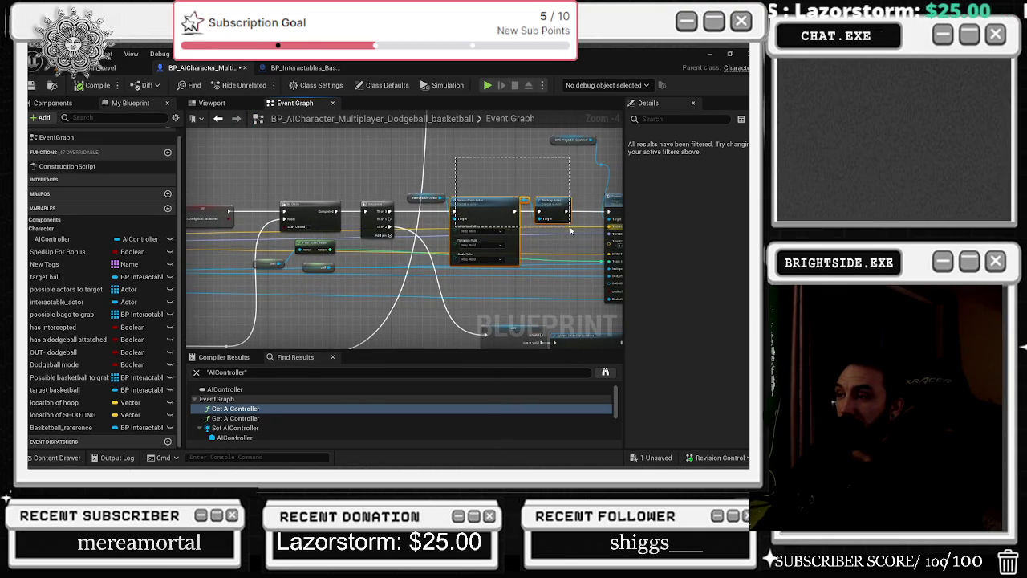
# Select the Interactable Actor, Projectile Spawner/Spawn Dodgeball and Spawn Sound node groups
pyautogui.moveTo(405, 188); pyautogui.dragTo(589, 204)
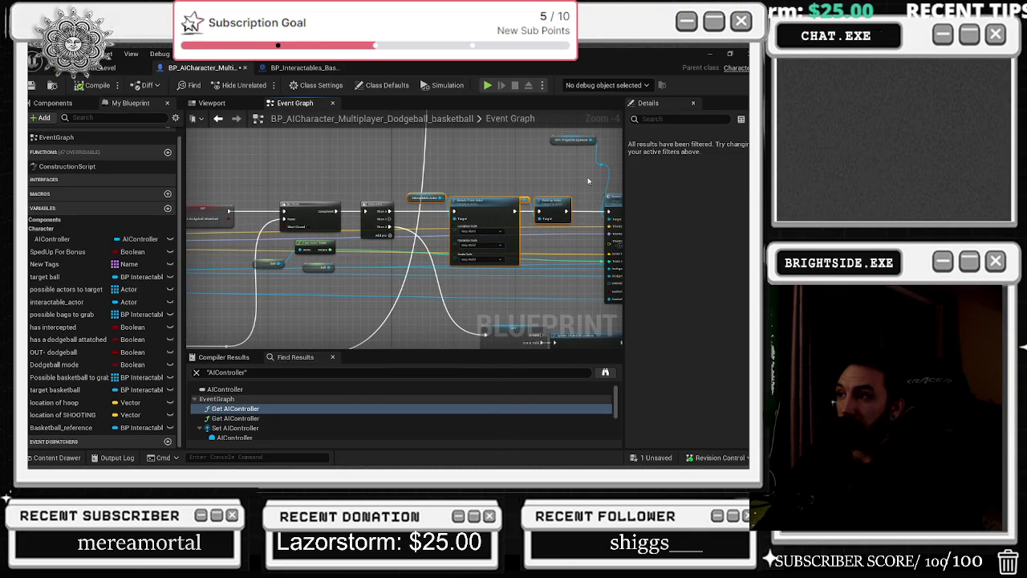
pyautogui.moveTo(588, 182)
pyautogui.mouseDown()
pyautogui.moveTo(399, 189)
pyautogui.moveTo(320, 234)
pyautogui.moveTo(181, 202)
pyautogui.mouseUp()
pyautogui.moveTo(333, 135)
pyautogui.mouseDown()
pyautogui.moveTo(402, 234)
pyautogui.moveTo(445, 243)
pyautogui.mouseUp()
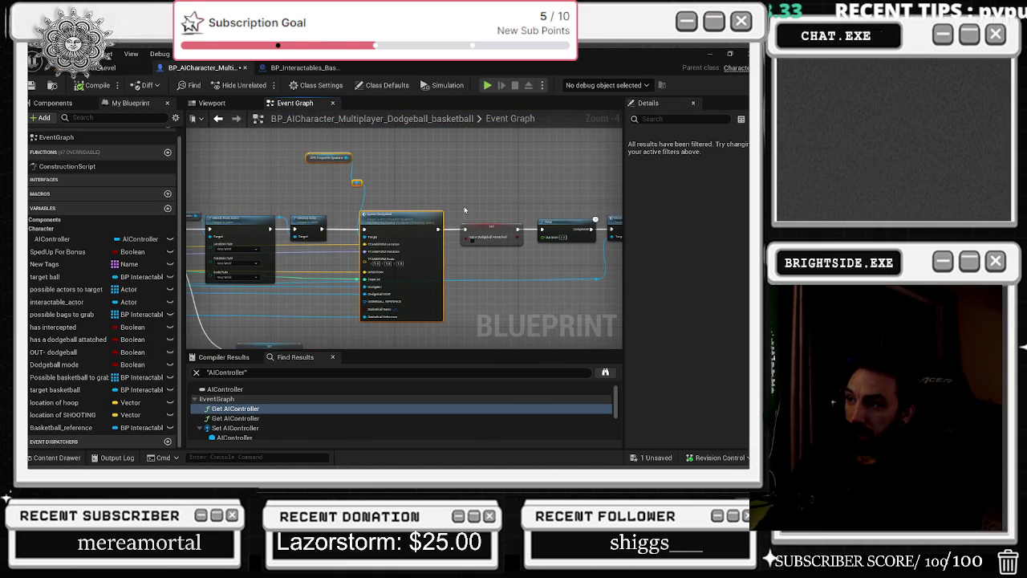
pyautogui.moveTo(464, 210); pyautogui.dragTo(350, 214)
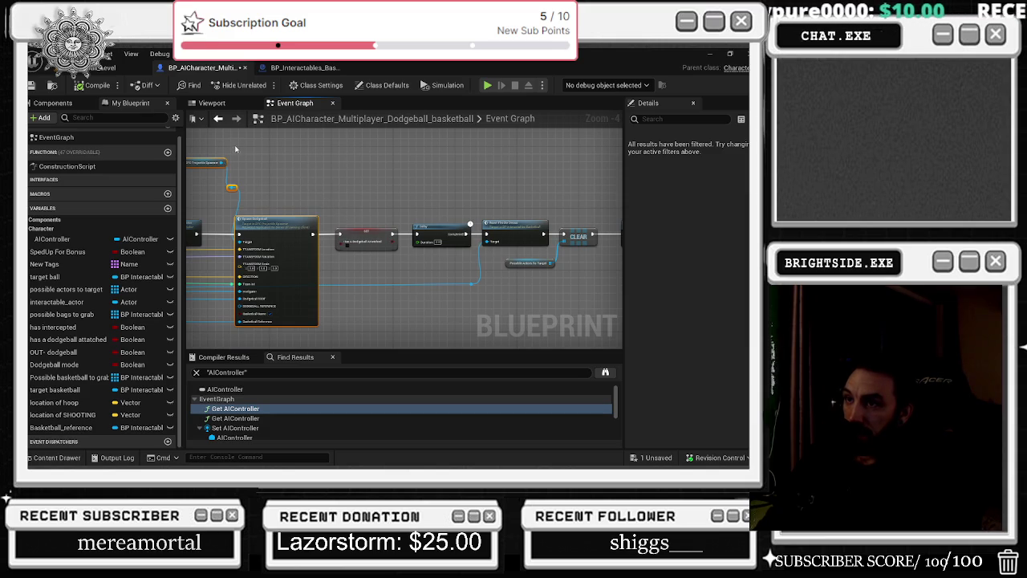
pyautogui.moveTo(222, 143); pyautogui.dragTo(482, 71)
pyautogui.moveTo(317, 285)
pyautogui.mouseDown()
pyautogui.moveTo(362, 206)
pyautogui.moveTo(581, 273)
pyautogui.moveTo(494, 280)
pyautogui.mouseUp()
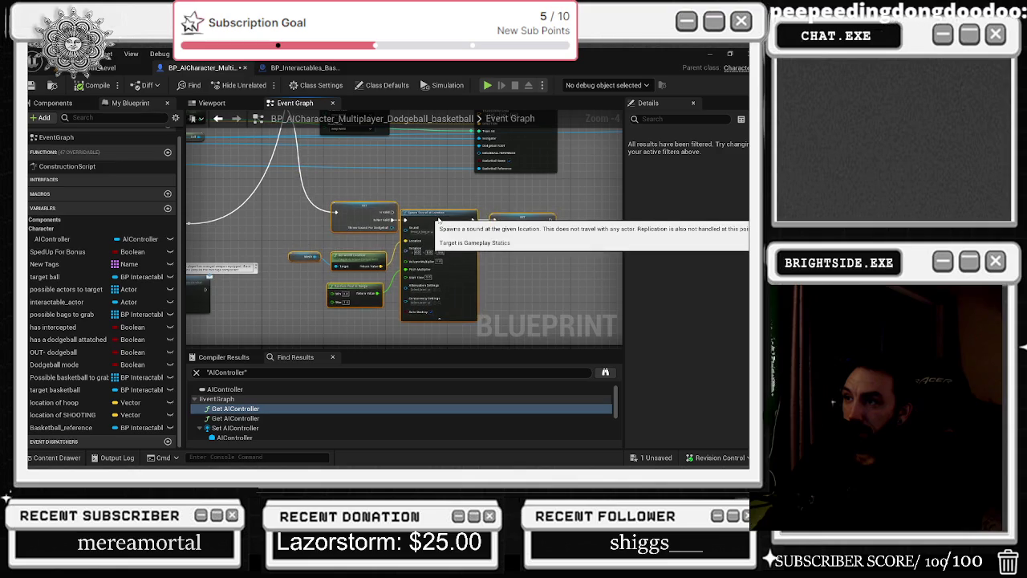
pyautogui.moveTo(438, 220); pyautogui.dragTo(554, 196)
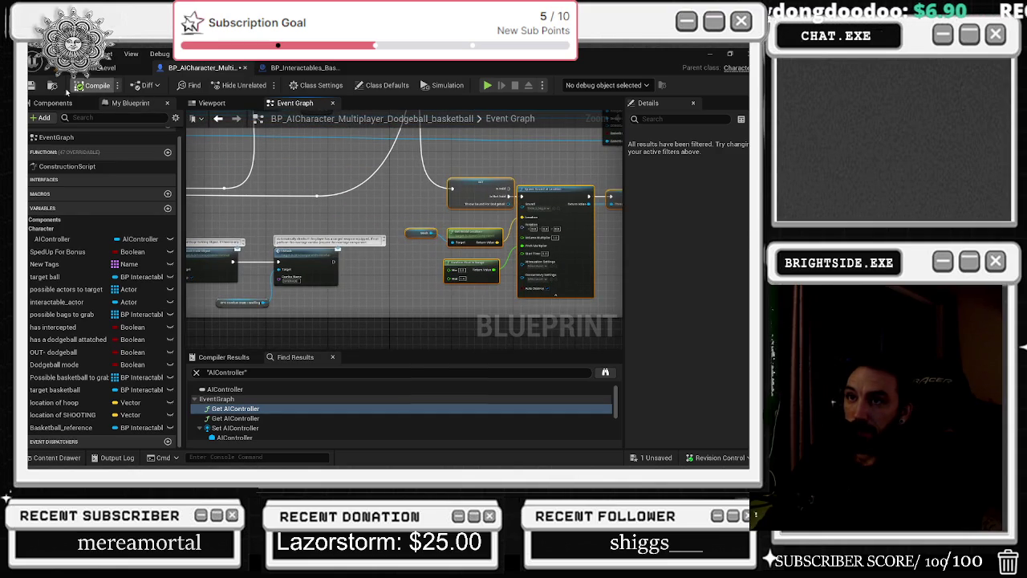
# Save the AI character blueprint and pan along the throw sequence
pyautogui.click(35, 89)
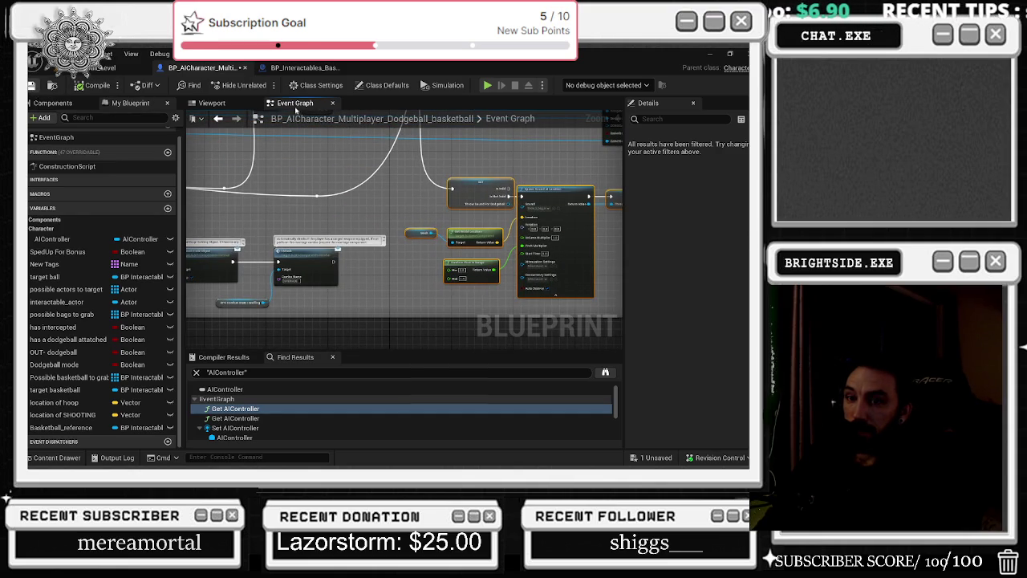
pyautogui.moveTo(309, 203)
pyautogui.mouseDown()
pyautogui.moveTo(366, 303)
pyautogui.moveTo(586, 251)
pyautogui.moveTo(589, 228)
pyautogui.moveTo(450, 232)
pyautogui.moveTo(463, 236)
pyautogui.moveTo(463, 268)
pyautogui.mouseUp()
pyautogui.moveTo(372, 216); pyautogui.dragTo(322, 290)
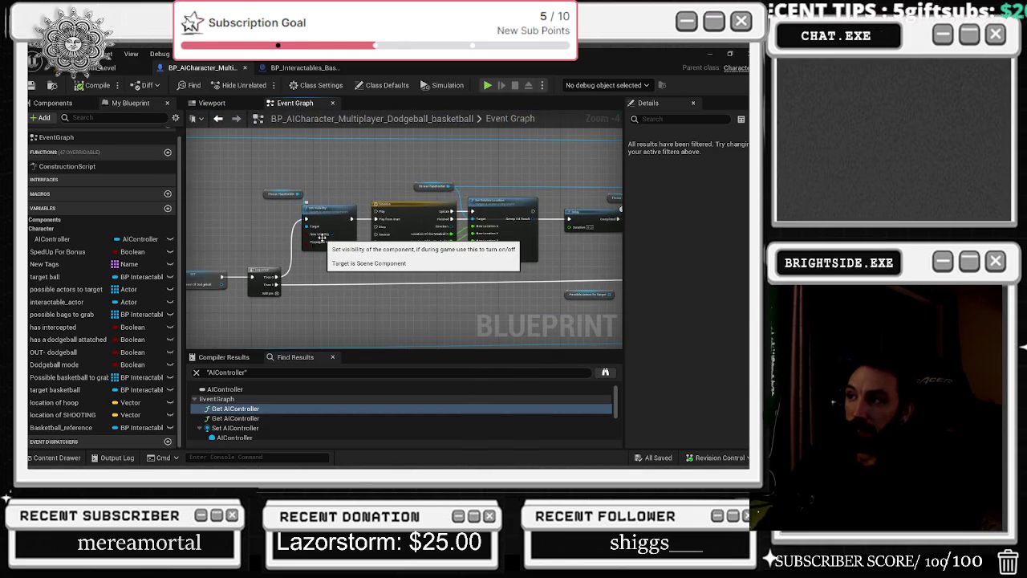
pyautogui.moveTo(601, 172)
pyautogui.mouseDown()
pyautogui.moveTo(484, 169)
pyautogui.moveTo(281, 195)
pyautogui.mouseUp()
# Shift the Delay and Throw Placeholder nodes slightly left, then switch to the browser
pyautogui.click(492, 210)
pyautogui.moveTo(336, 175)
pyautogui.mouseDown()
pyautogui.moveTo(453, 213)
pyautogui.moveTo(439, 215)
pyautogui.moveTo(458, 189)
pyautogui.mouseUp()
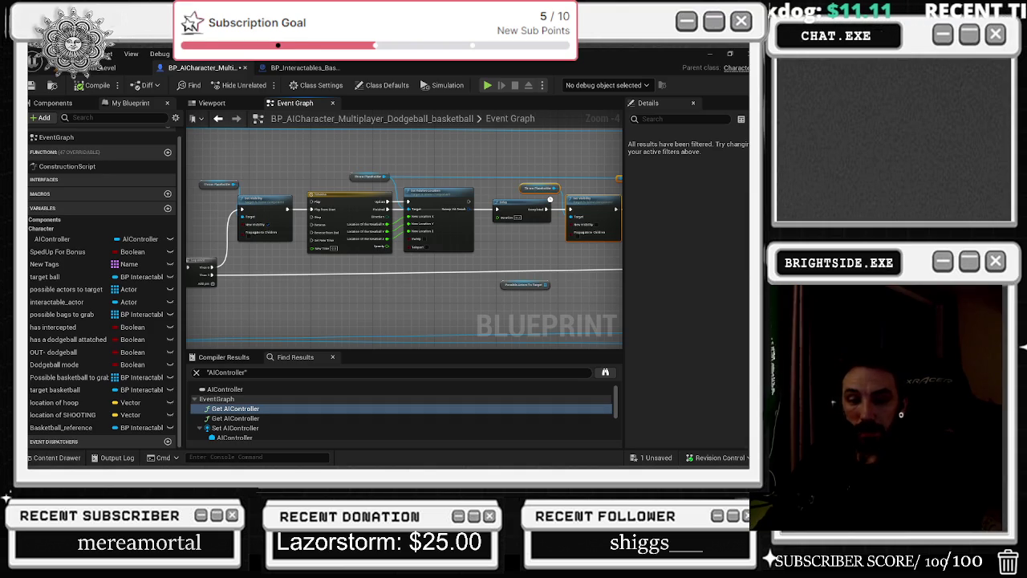
pyautogui.hotkey('alt', 'Tab')
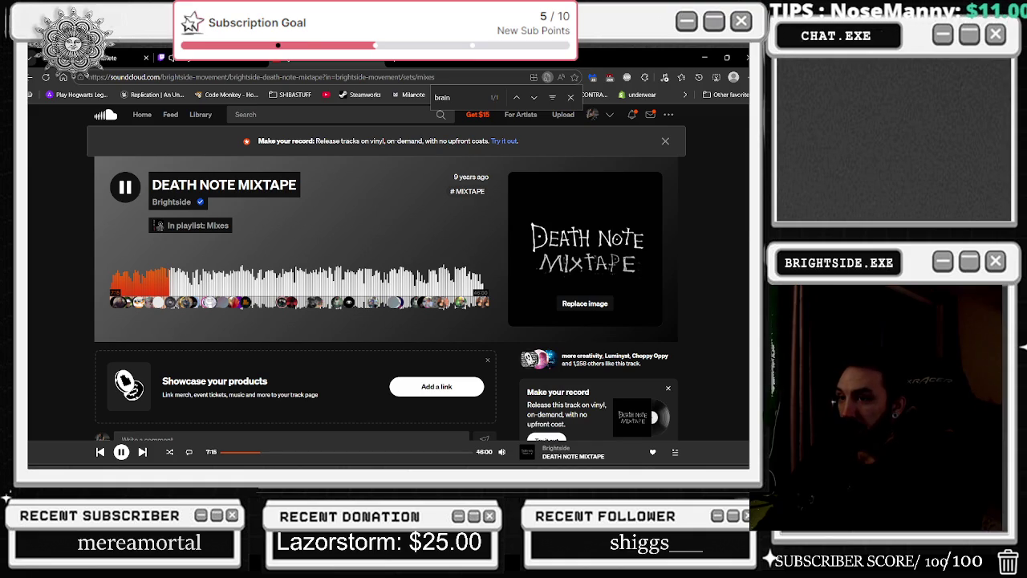
# Seek the Death Note Mixtape to about 8:21 and minimize the browser
pyautogui.click(178, 281)
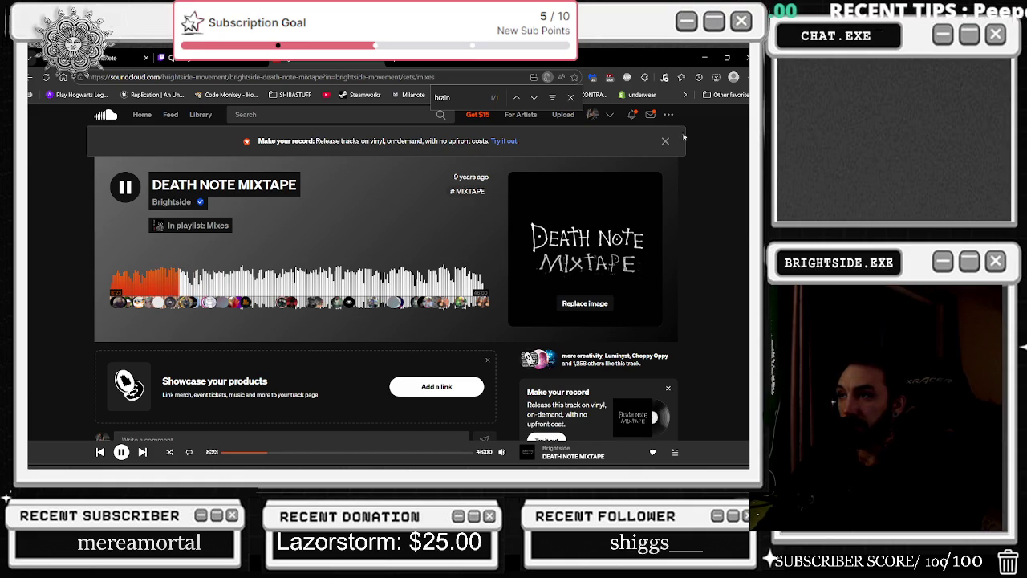
pyautogui.click(707, 56)
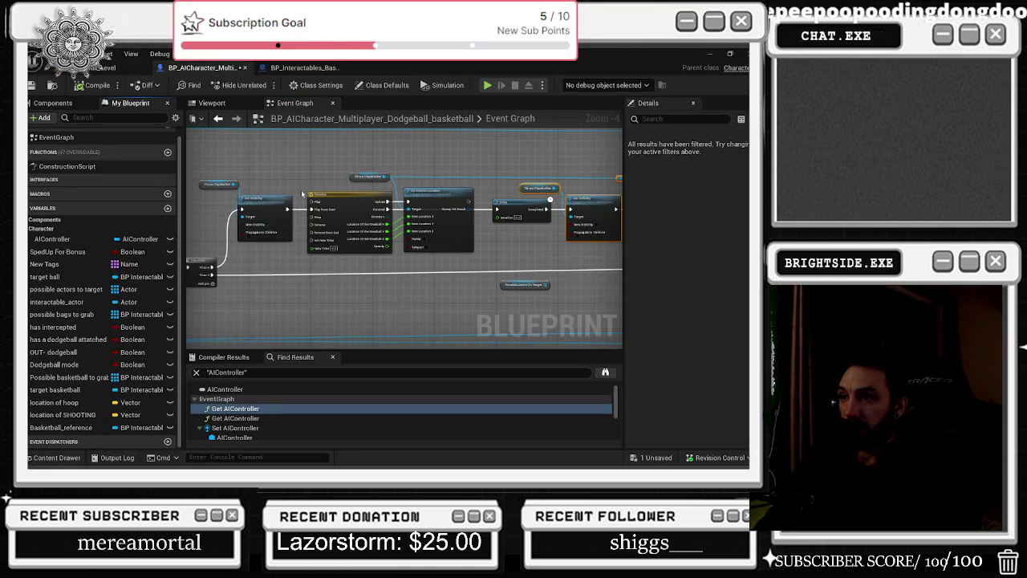
# Inspect the Set Relative Location, Detach From Actor, Reset and Go To Basketball nodes, then return to the level
pyautogui.scroll(3, 245, 172)
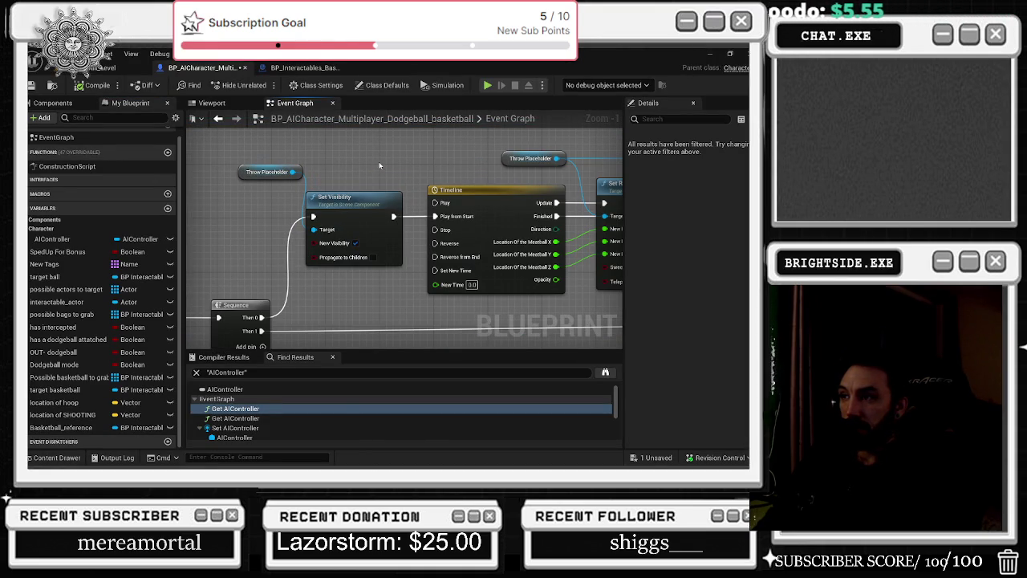
pyautogui.moveTo(379, 162); pyautogui.dragTo(136, 146)
pyautogui.moveTo(401, 241); pyautogui.dragTo(327, 270)
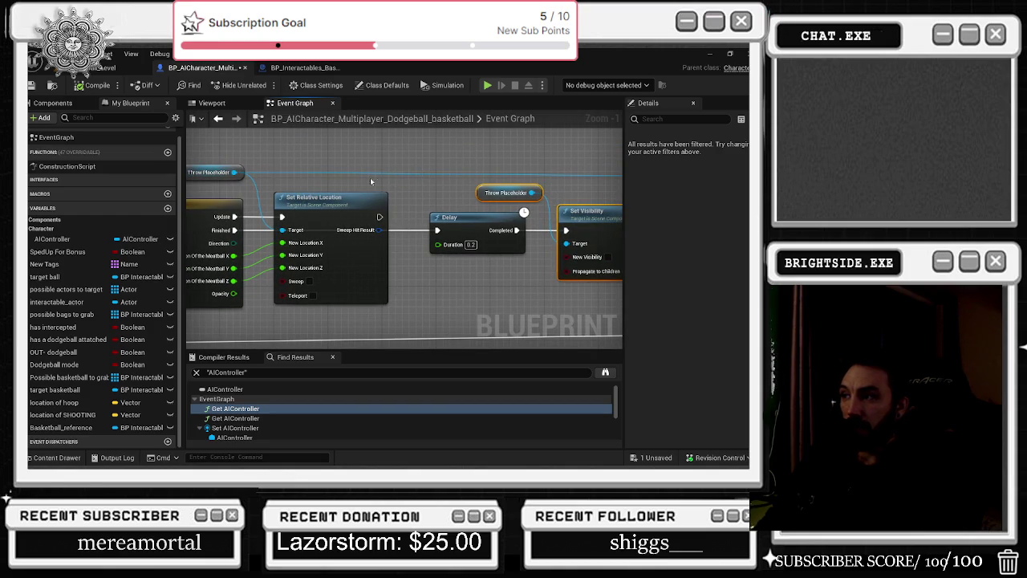
pyautogui.scroll(-4, 220, 239)
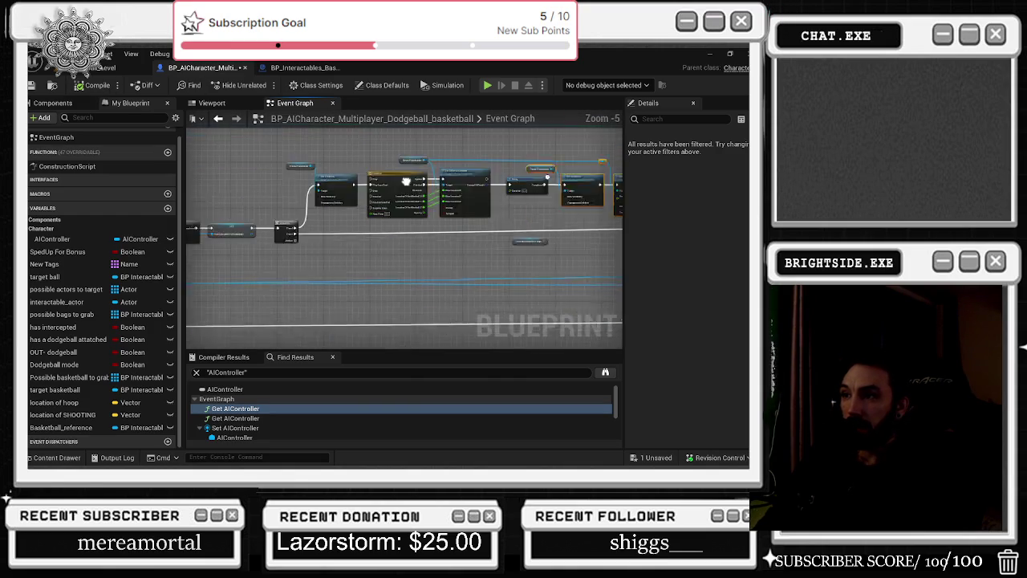
pyautogui.scroll(2, 515, 237)
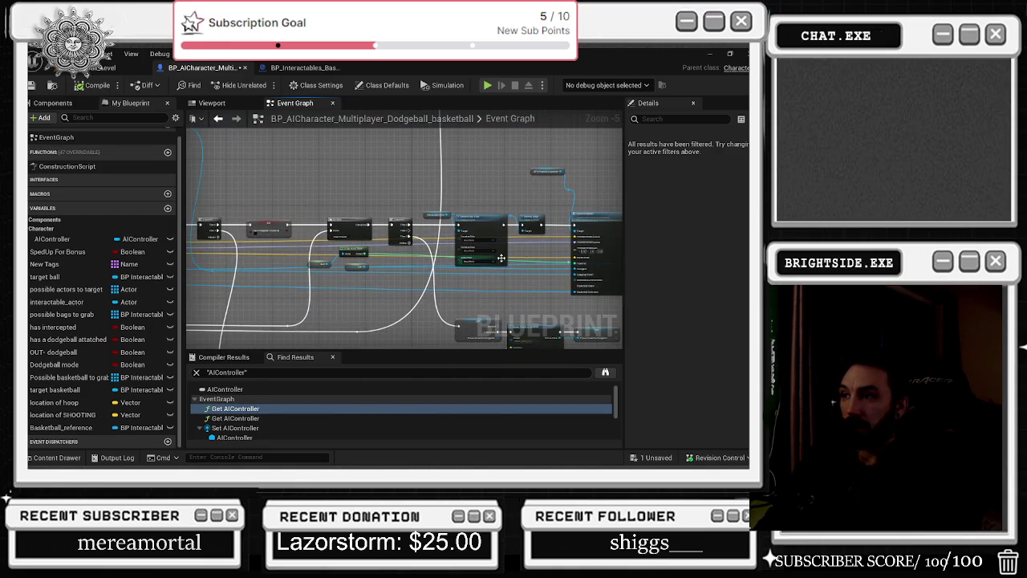
pyautogui.moveTo(442, 248)
pyautogui.mouseDown()
pyautogui.moveTo(329, 168)
pyautogui.moveTo(353, 204)
pyautogui.moveTo(311, 170)
pyautogui.mouseUp()
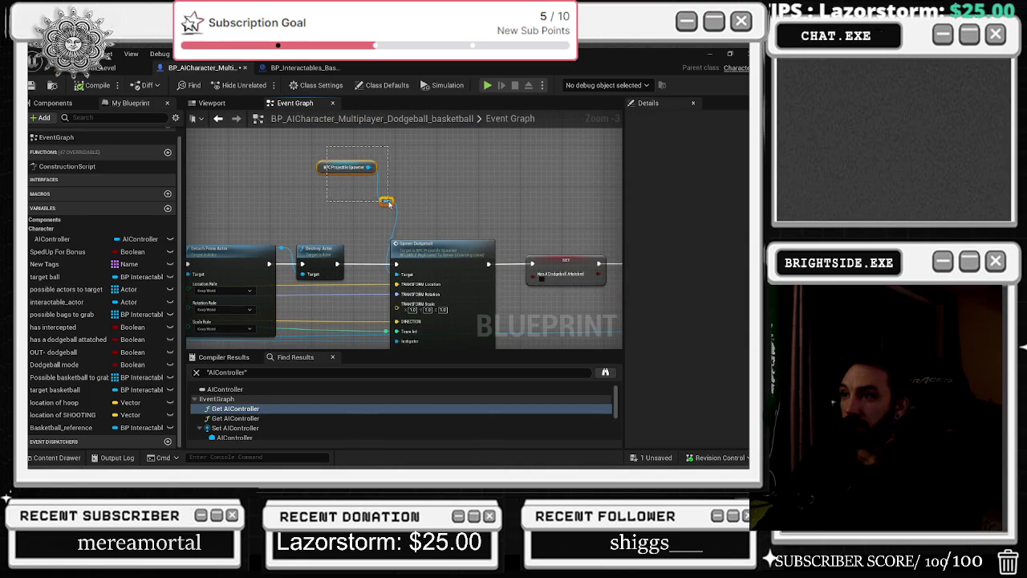
pyautogui.moveTo(461, 208); pyautogui.dragTo(220, 120)
pyautogui.moveTo(449, 209); pyautogui.dragTo(211, 242)
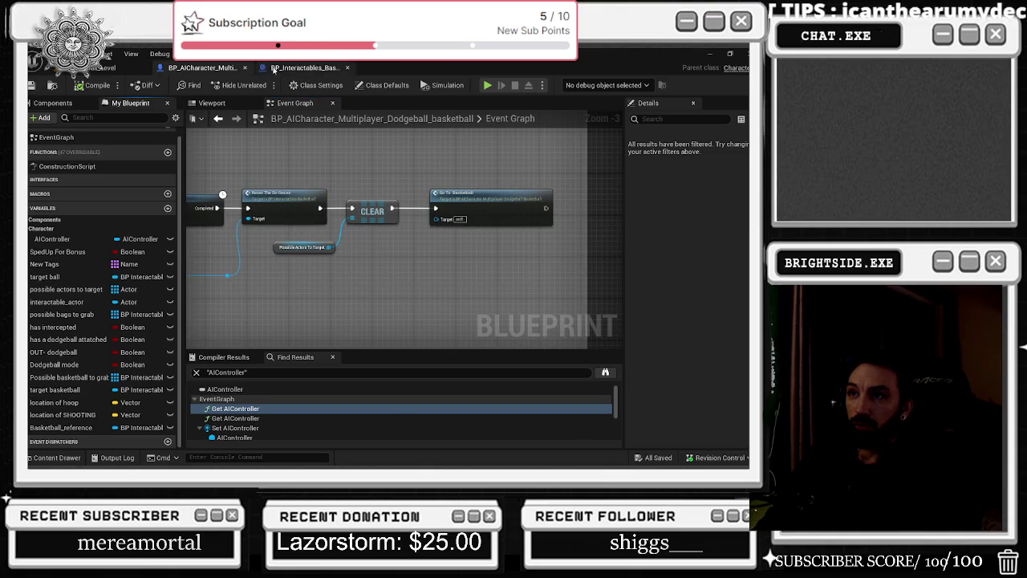
pyautogui.click(304, 68)
pyautogui.click(120, 67)
# Save the level, start Play In Editor and move toward the hoop to grab a ball
pyautogui.click(32, 85)
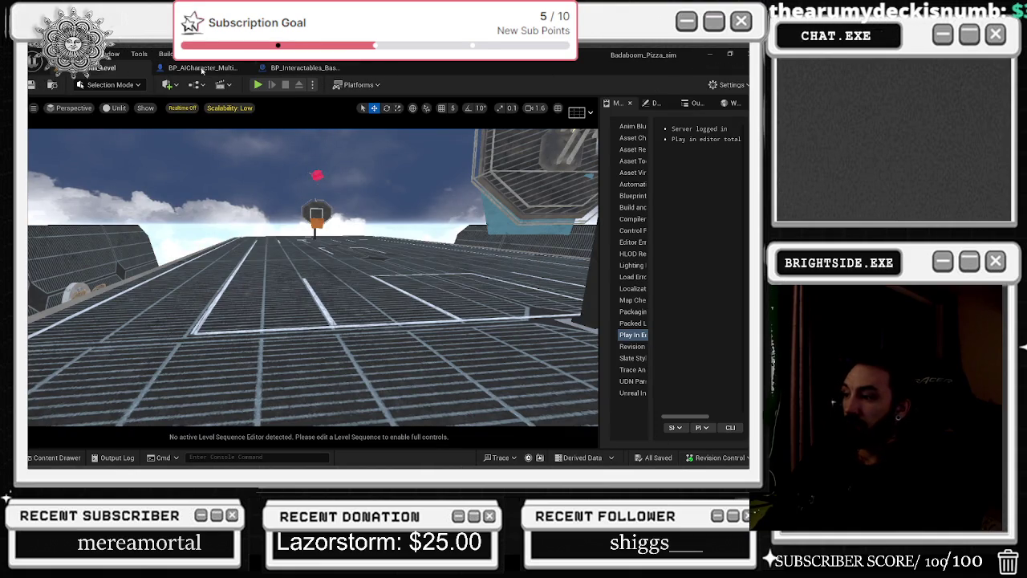
pyautogui.hotkey('alt', 'p')
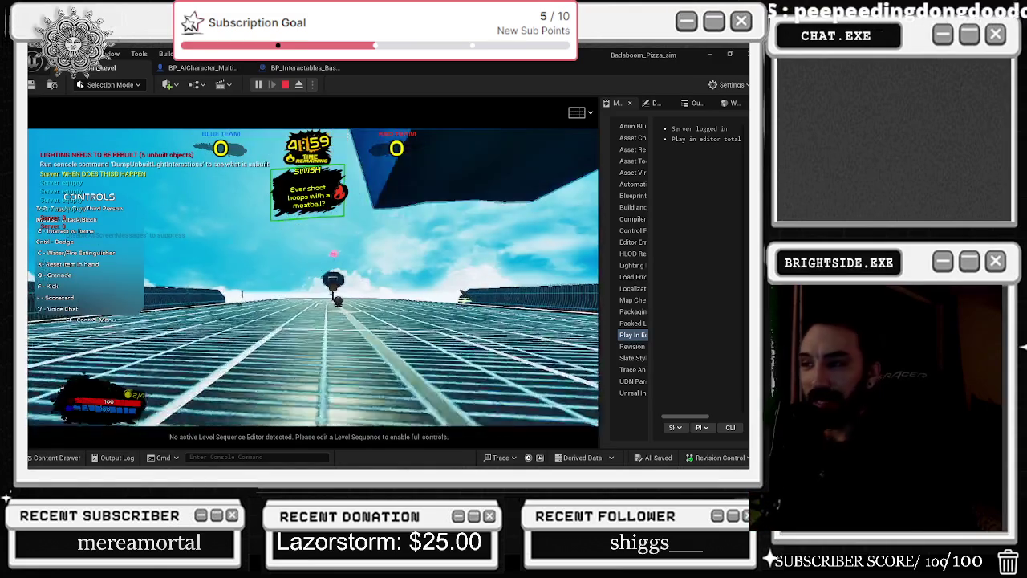
pyautogui.press('w')
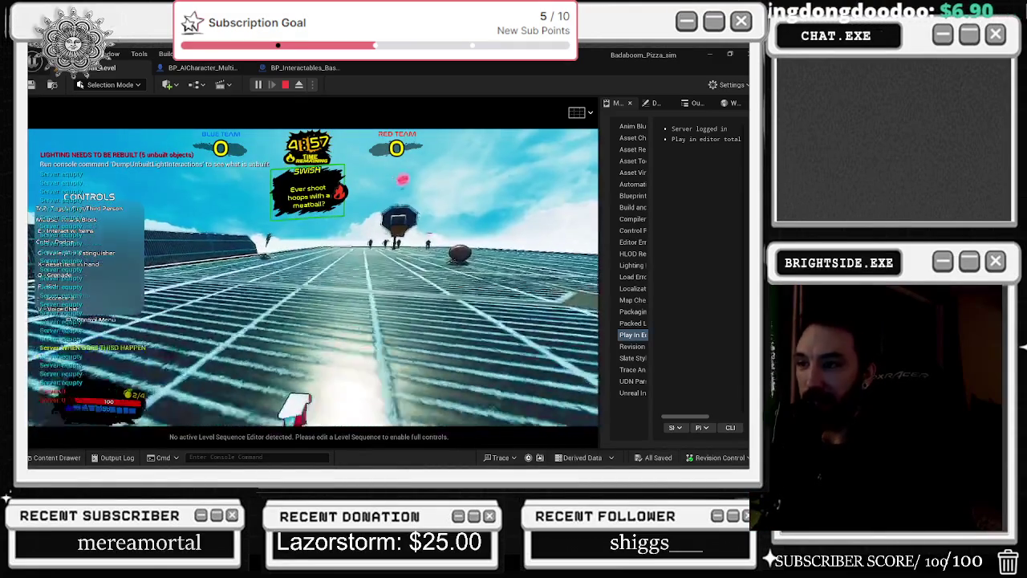
pyautogui.press('w')
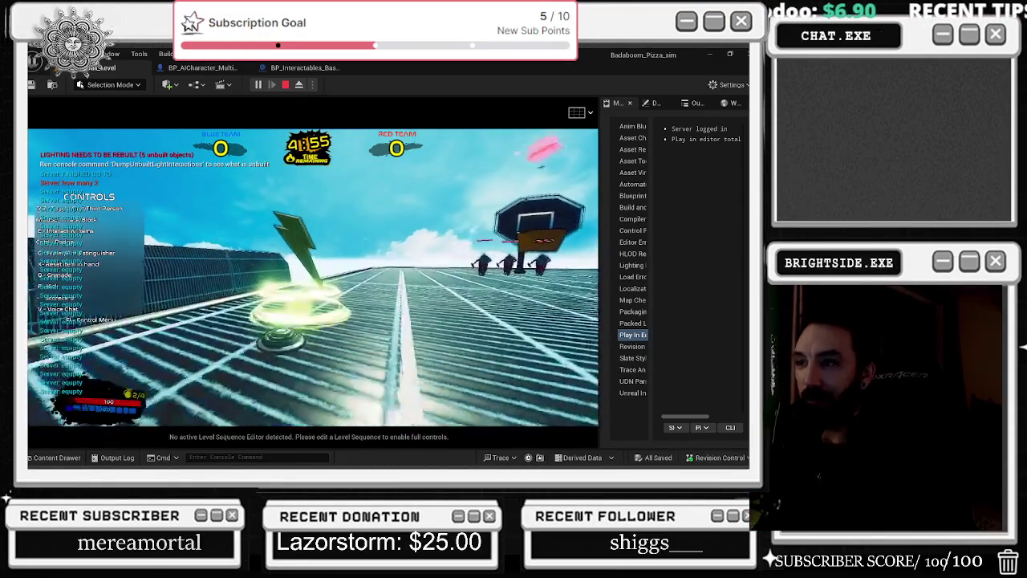
pyautogui.press('w')
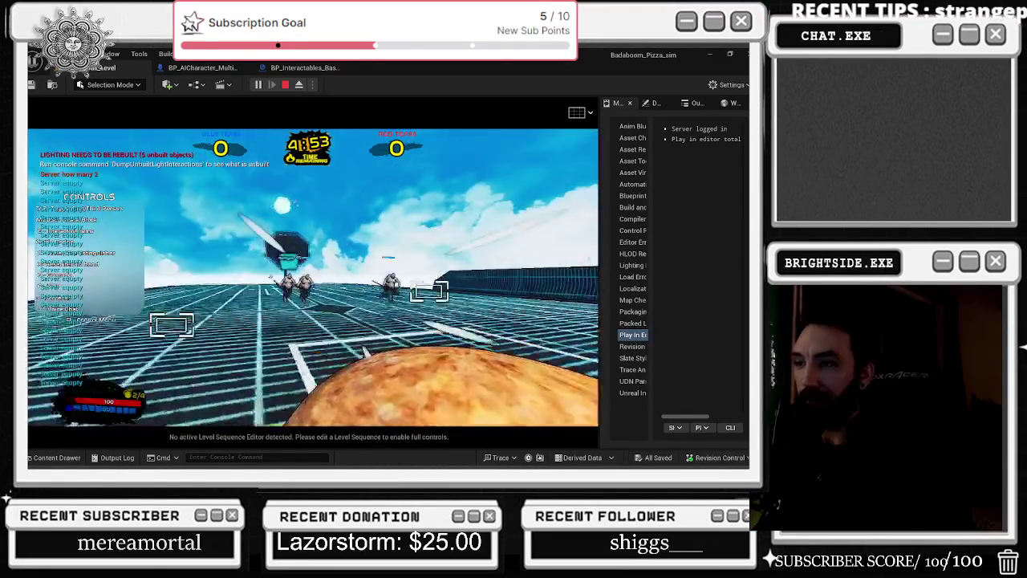
pyautogui.press('w')
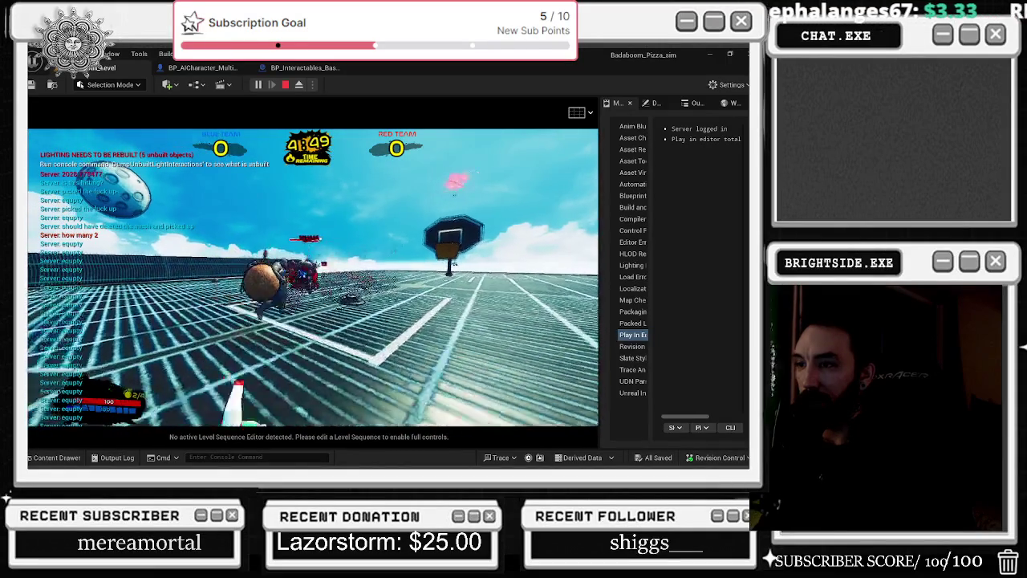
# Move around the court watching the thrown ball, the hoop and the other players
pyautogui.press('w')
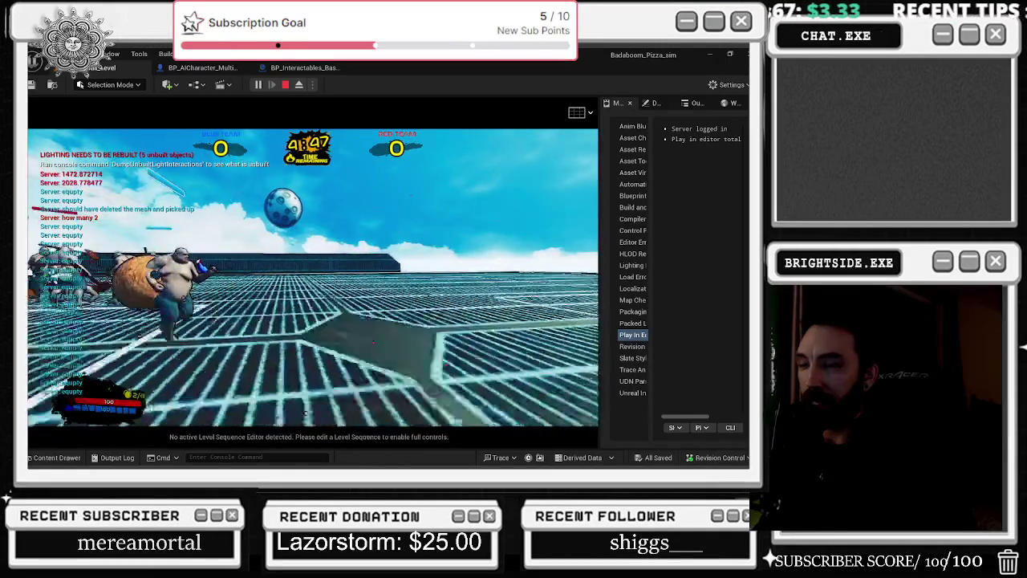
pyautogui.press('w')
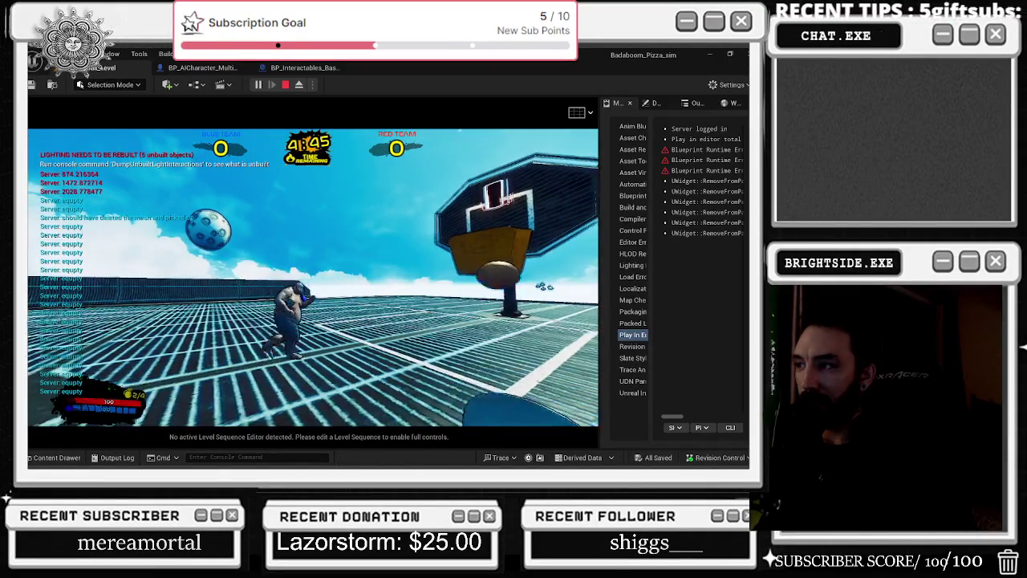
pyautogui.press('w')
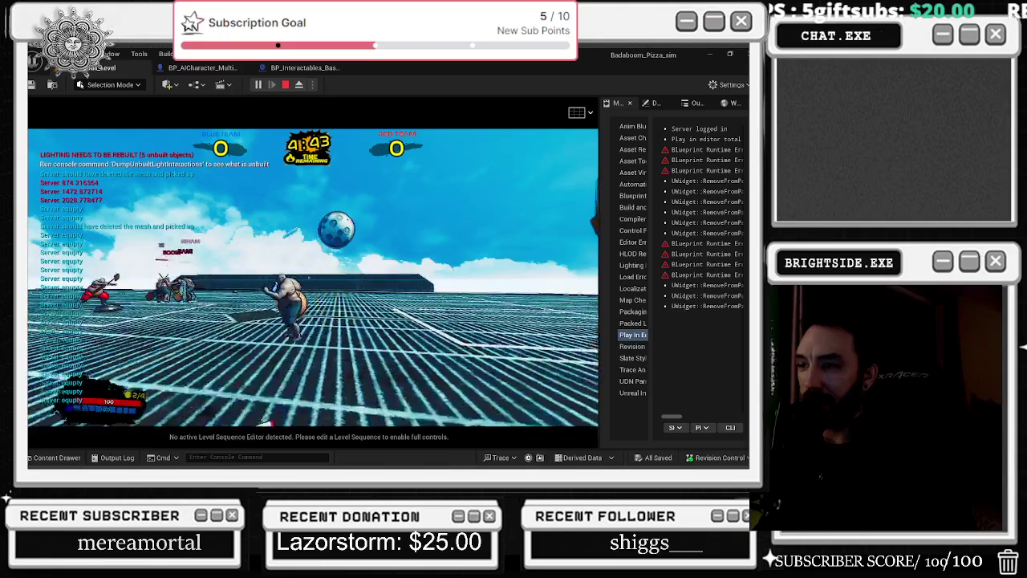
pyautogui.press('w')
pyautogui.press('w')
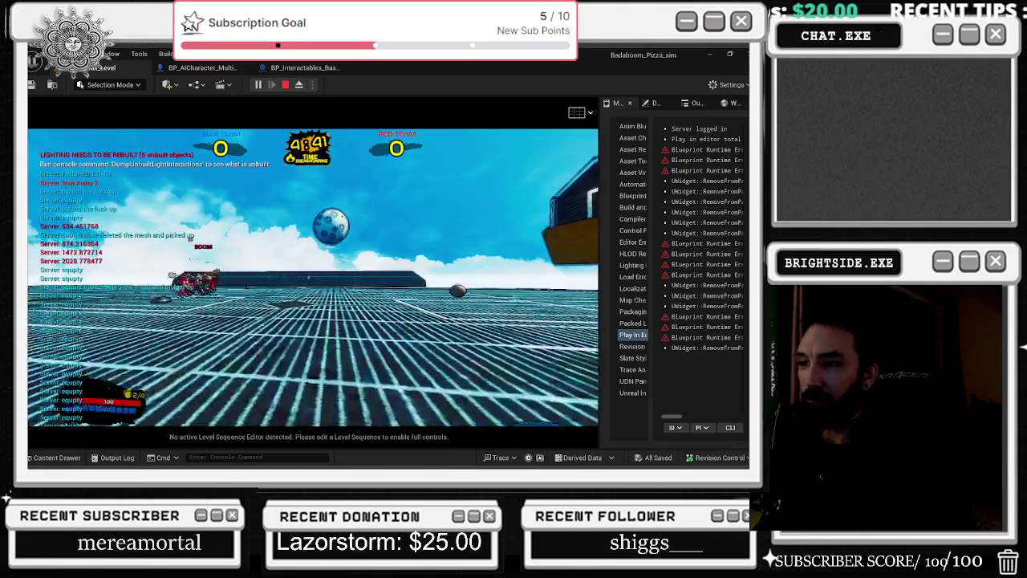
pyautogui.press('w')
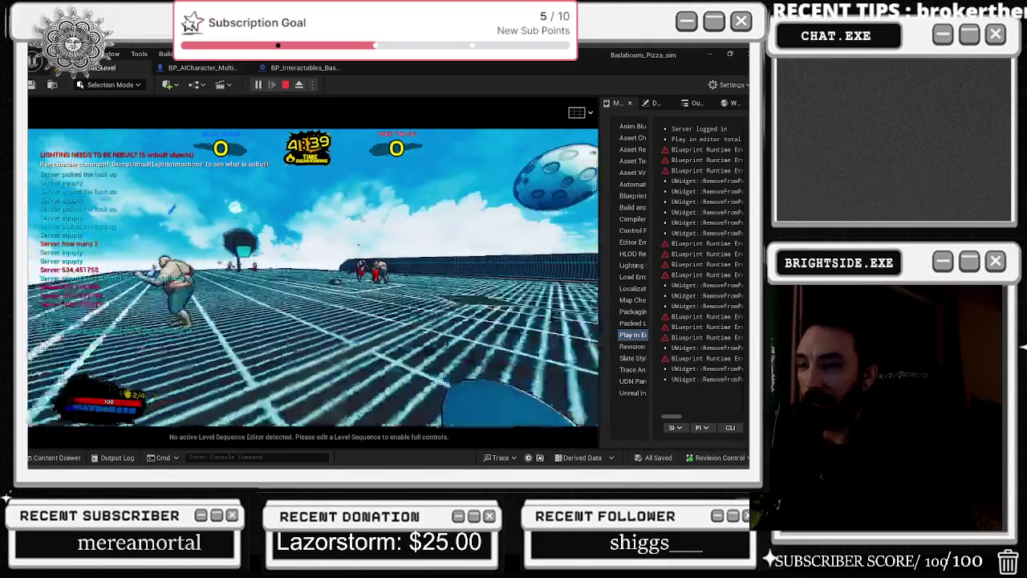
pyautogui.press('w')
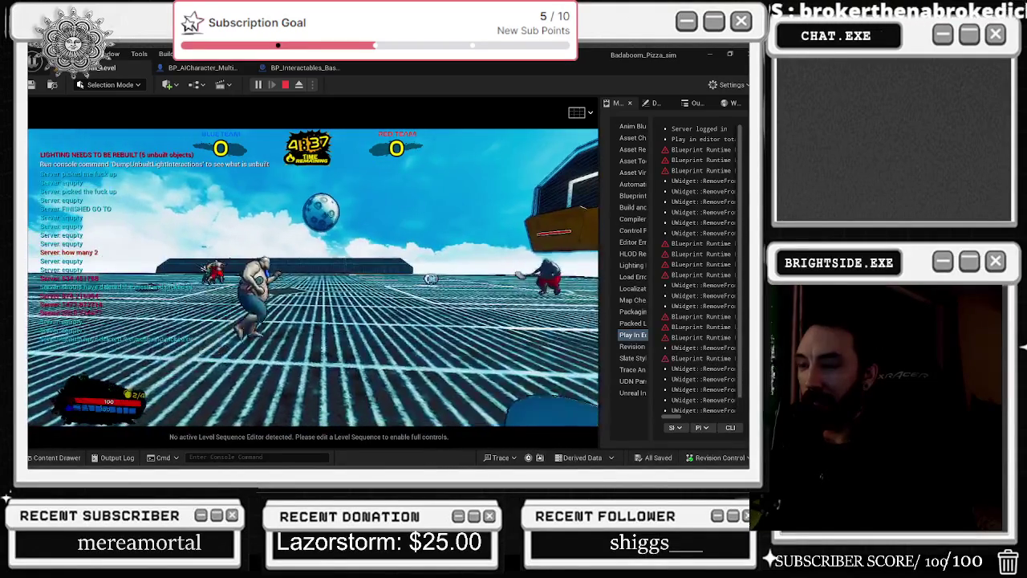
pyautogui.press('w')
pyautogui.press('w')
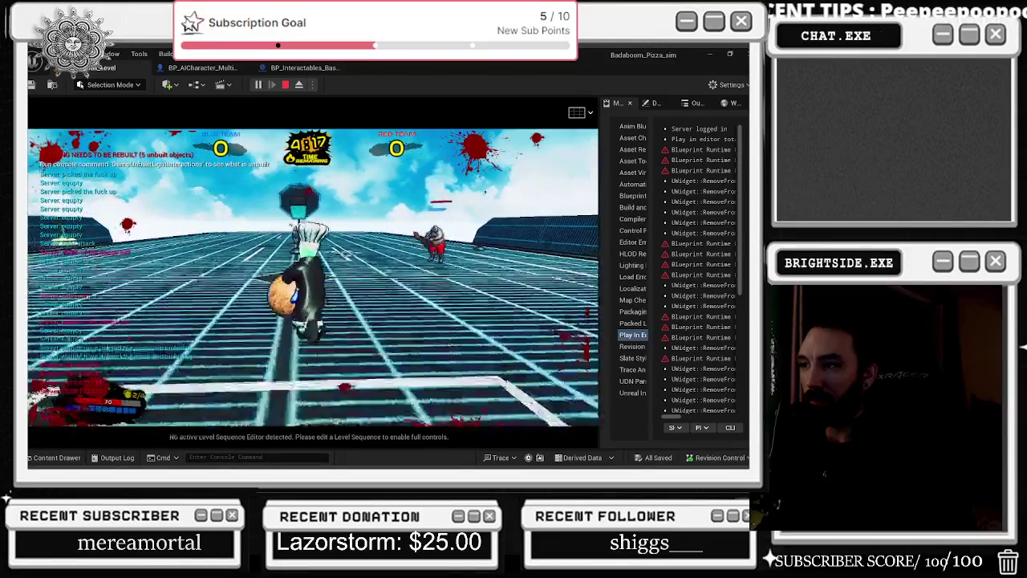
# Run the player character across the court toward the enemy crowd
pyautogui.press('w')
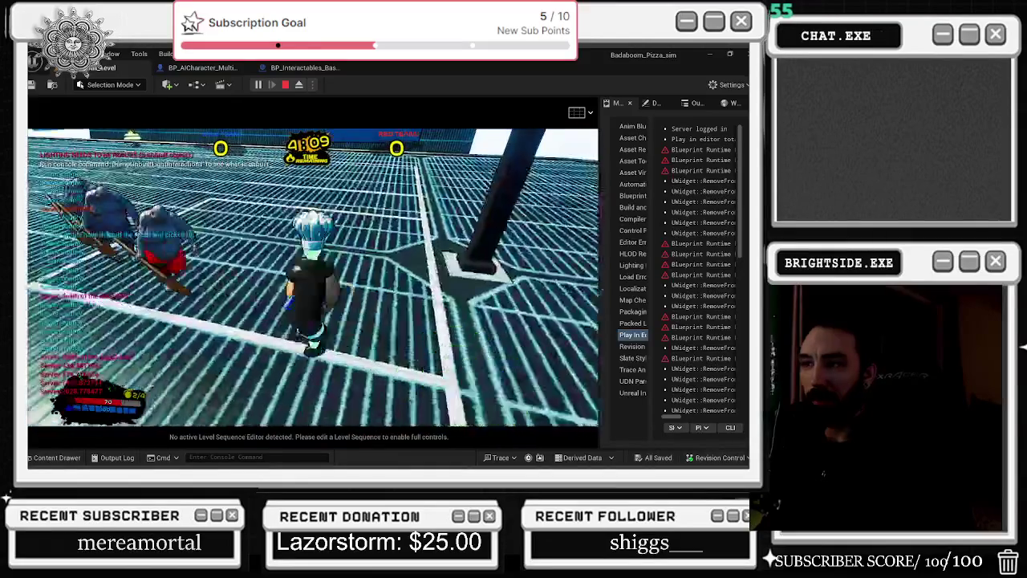
pyautogui.press('w')
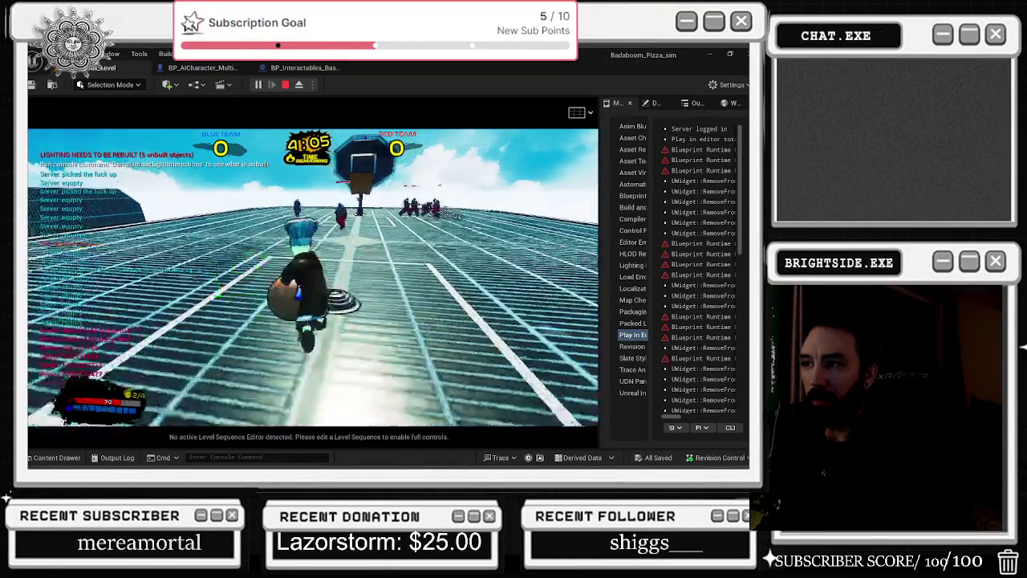
pyautogui.press('w')
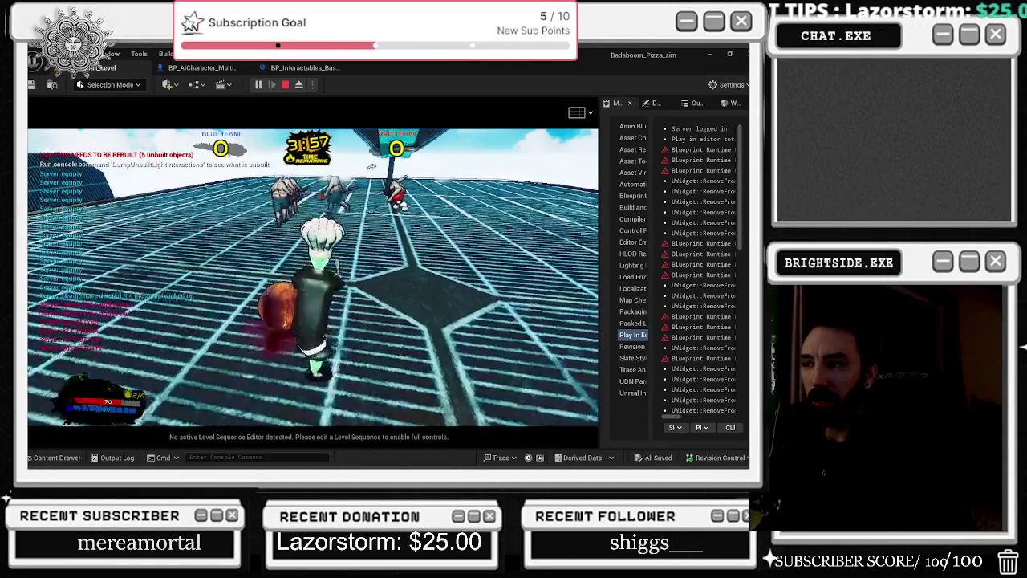
pyautogui.press('w')
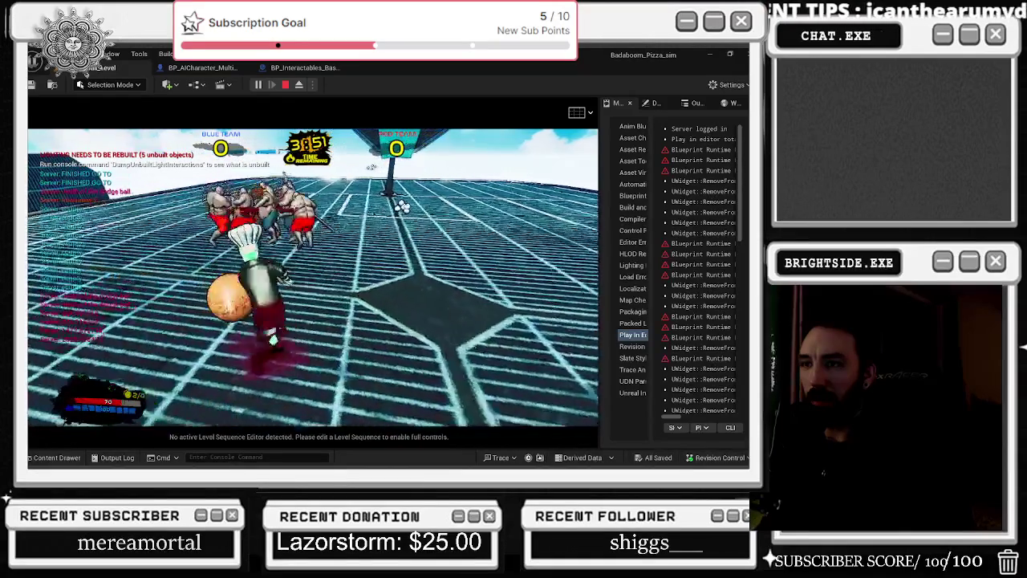
pyautogui.press('w')
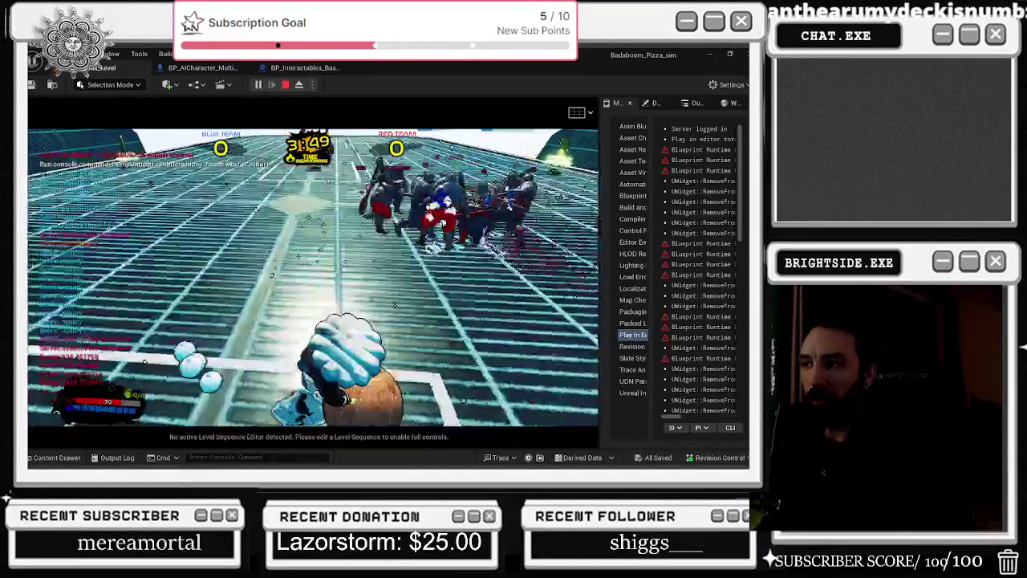
pyautogui.press('w')
pyautogui.press('w')
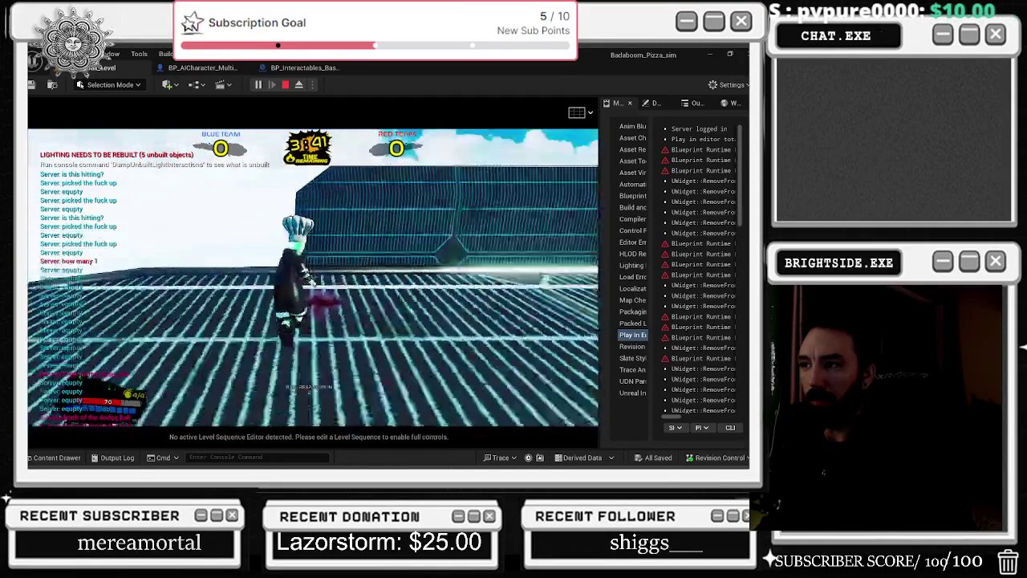
# Keep watching the ball, then stop the play session and open the BP_Interactables_Basketball graph
pyautogui.press('w')
pyautogui.press('w')
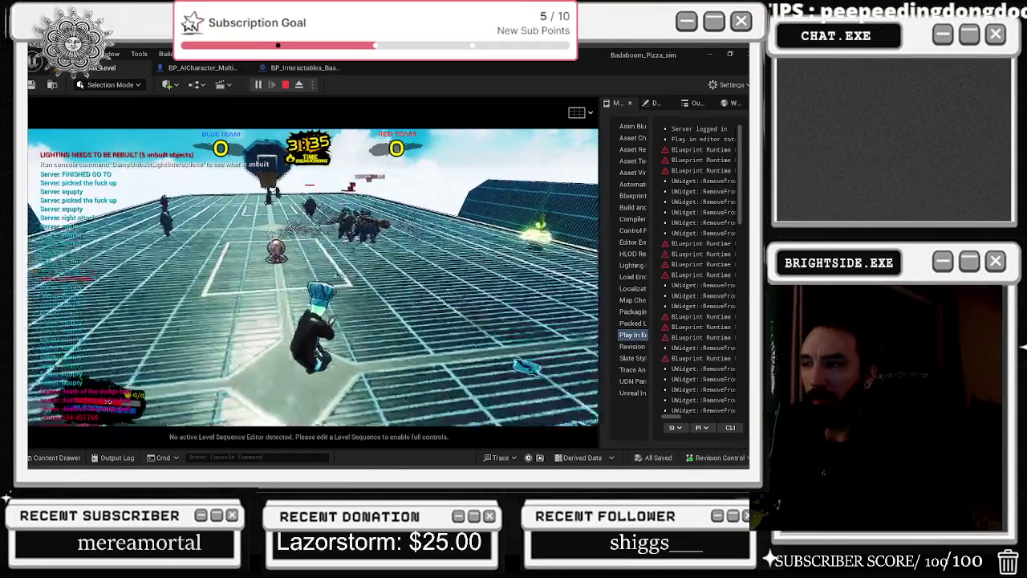
pyautogui.press('w')
pyautogui.press('w')
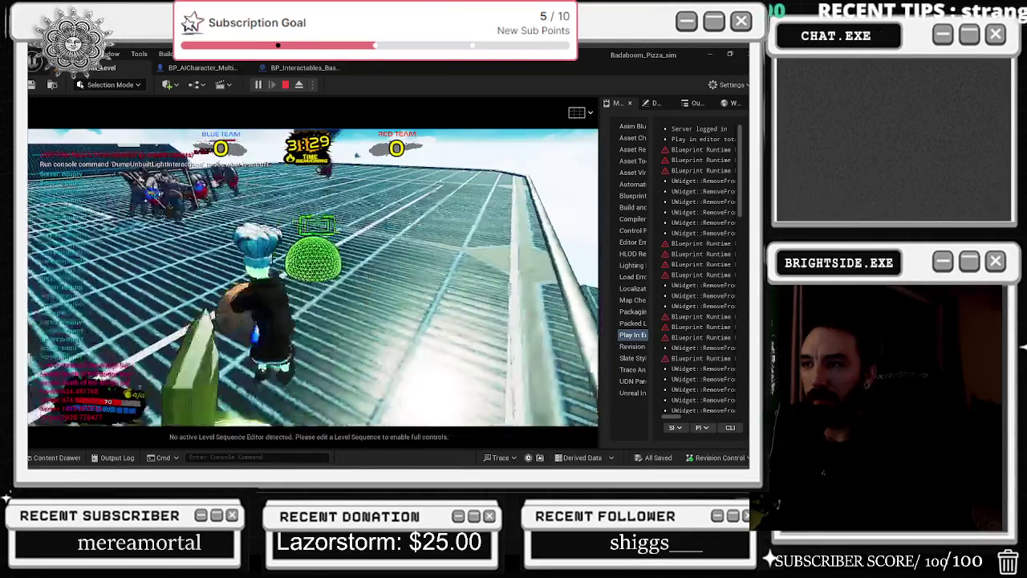
pyautogui.press('w')
pyautogui.press('w')
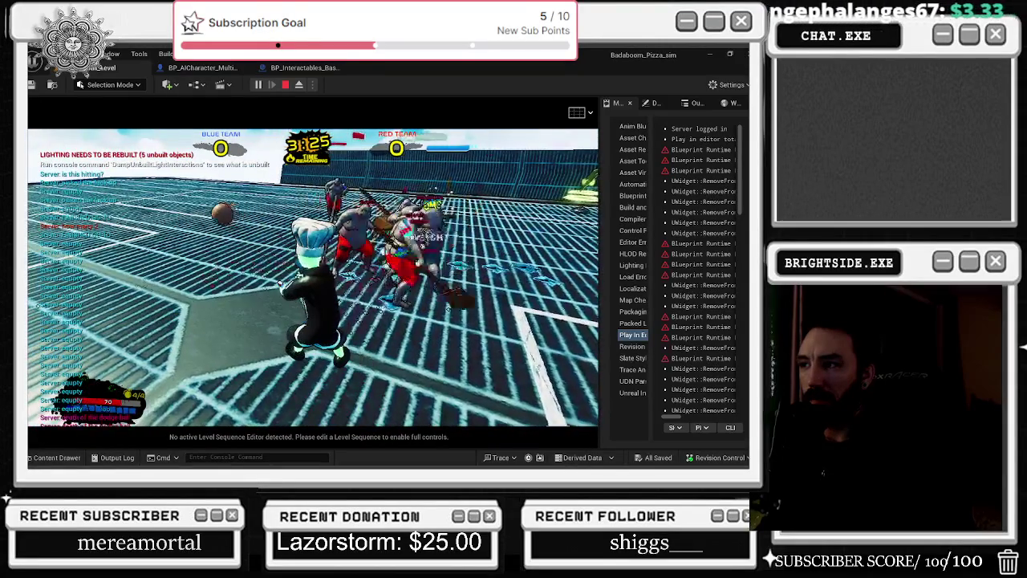
pyautogui.press('w')
pyautogui.press('w')
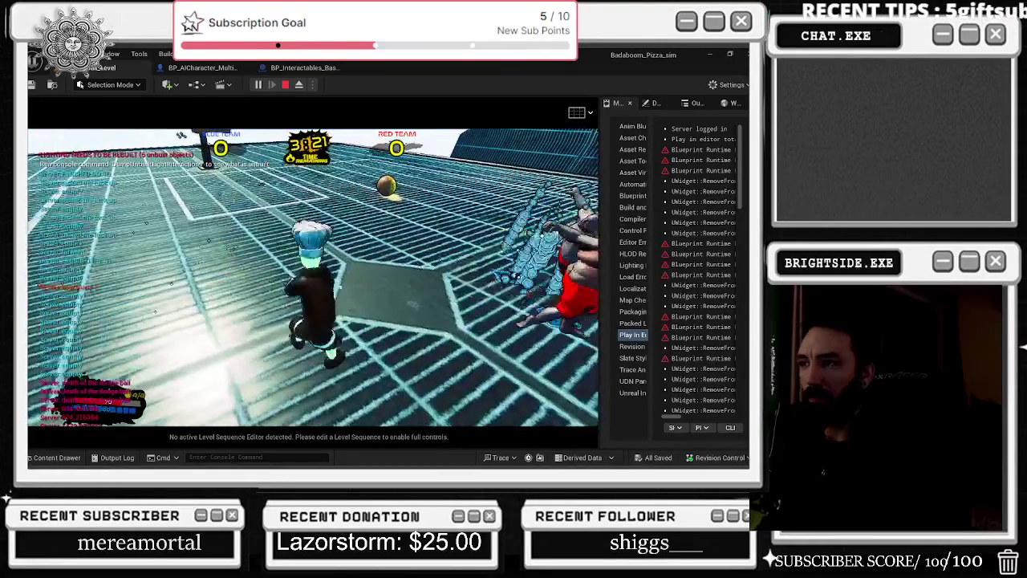
pyautogui.press('Escape')
pyautogui.click(294, 67)
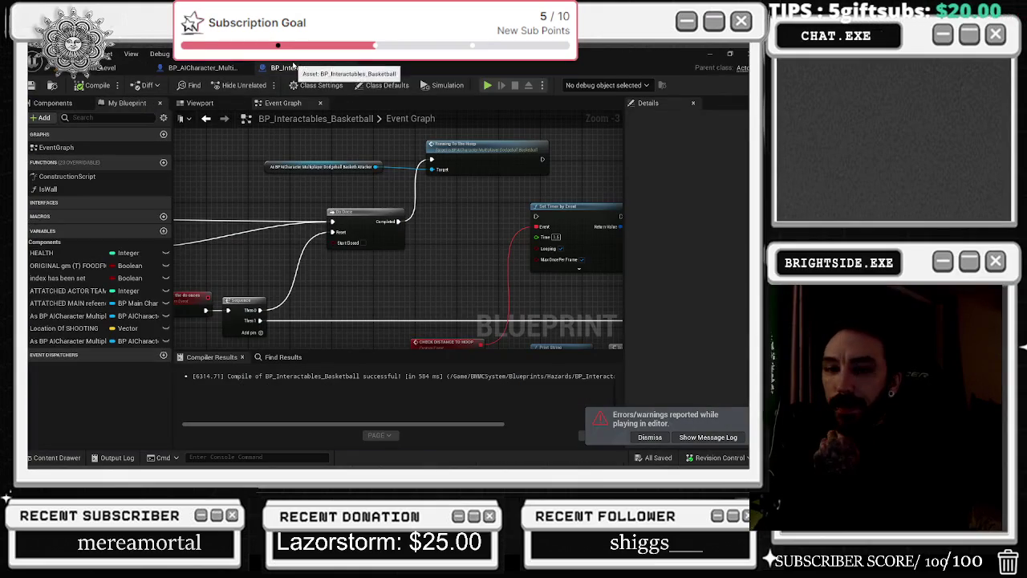
# In the AI character blueprint, locate Set Collision Enabled (Query and Physics) before SET Basketball Reference
pyautogui.click(207, 68)
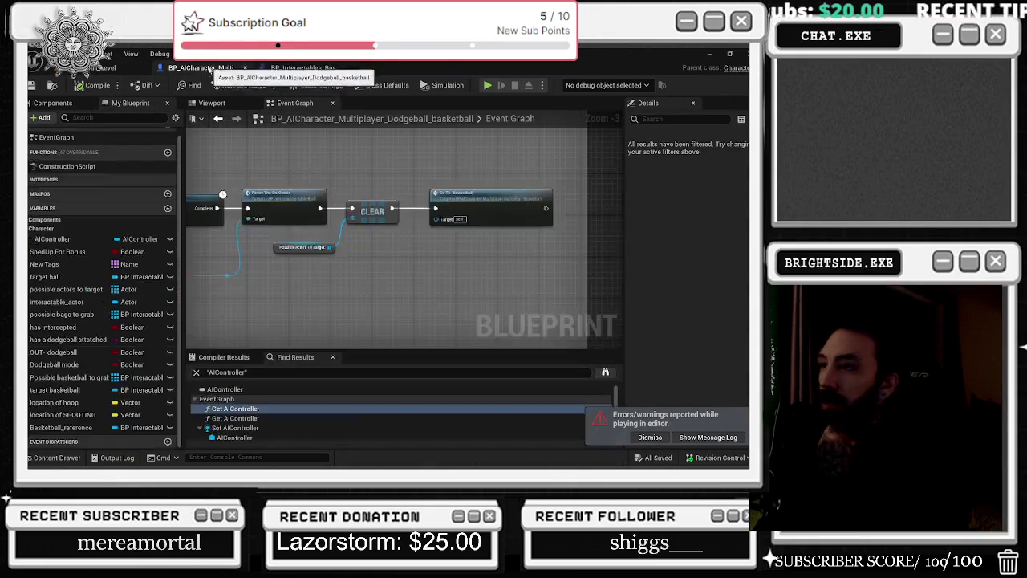
pyautogui.moveTo(347, 223); pyautogui.dragTo(560, 231)
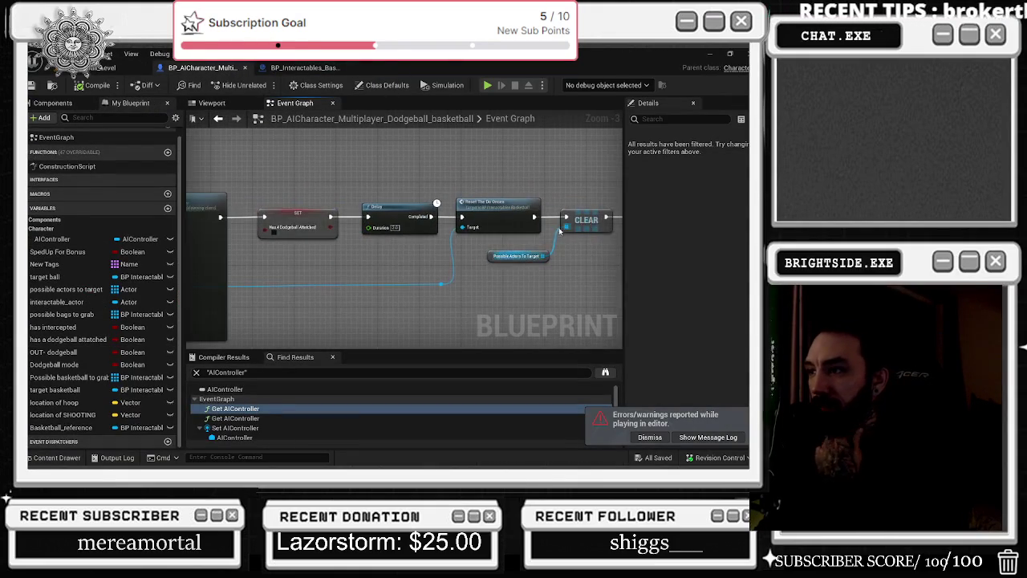
pyautogui.moveTo(478, 285); pyautogui.dragTo(622, 274)
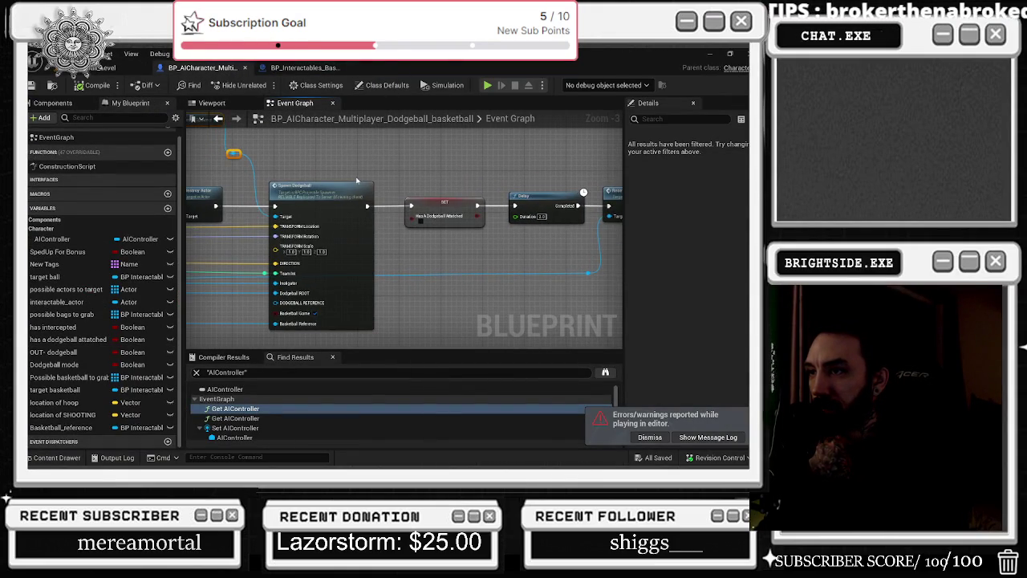
pyautogui.moveTo(347, 178); pyautogui.dragTo(539, 184)
pyautogui.moveTo(385, 190)
pyautogui.mouseDown()
pyautogui.moveTo(400, 240)
pyautogui.moveTo(430, 242)
pyautogui.mouseUp()
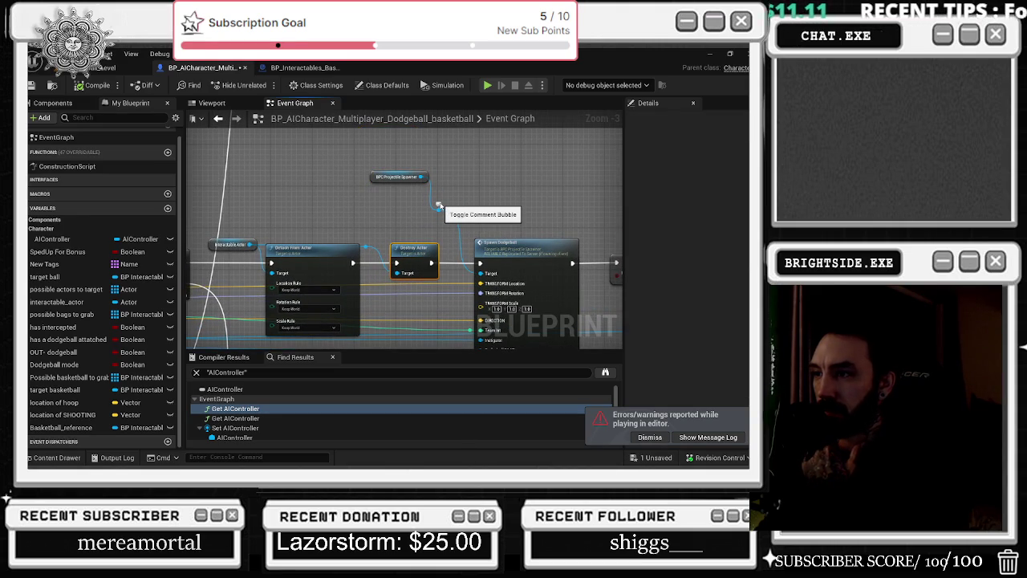
pyautogui.moveTo(439, 205); pyautogui.dragTo(551, 222)
pyautogui.scroll(-1, 551, 222)
pyautogui.scroll(-8, 551, 221)
pyautogui.moveTo(328, 239)
pyautogui.mouseDown()
pyautogui.moveTo(291, 327)
pyautogui.moveTo(255, 350)
pyautogui.mouseUp()
pyautogui.scroll(10, 326, 223)
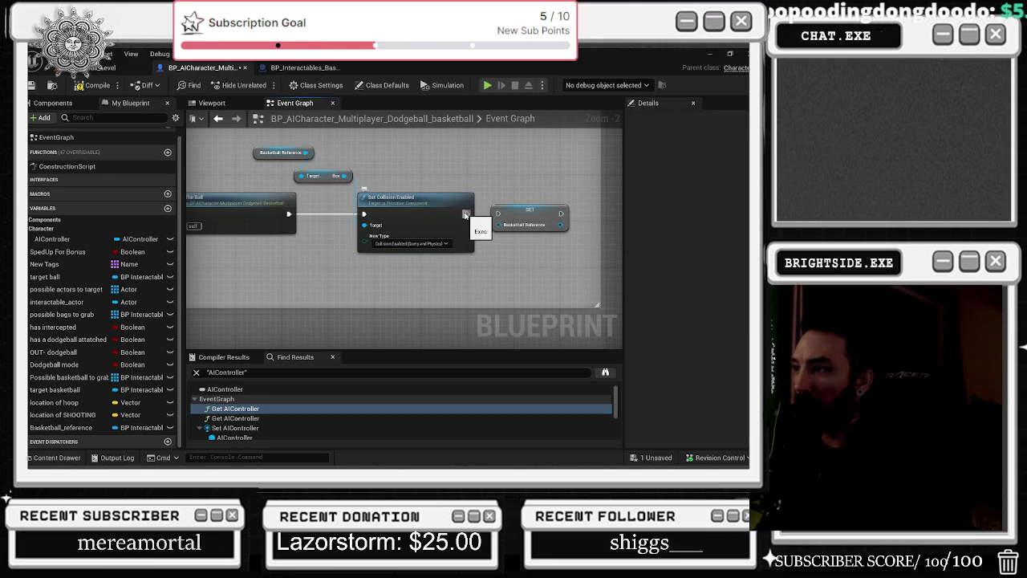
# Shift the Set Collision Enabled node slightly left and save the AI character blueprint
pyautogui.moveTo(437, 209); pyautogui.dragTo(425, 208)
pyautogui.click(473, 265)
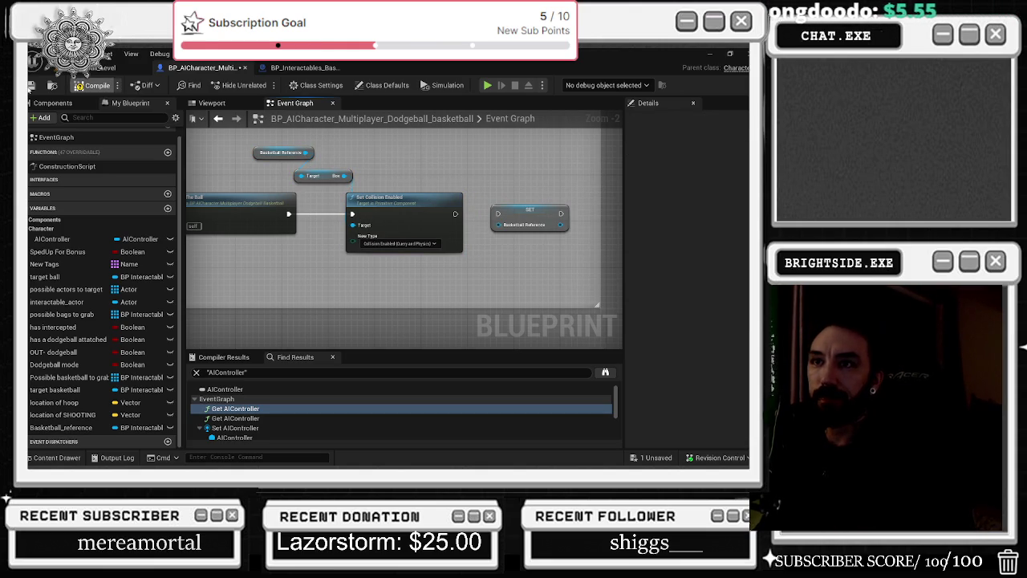
pyautogui.click(30, 86)
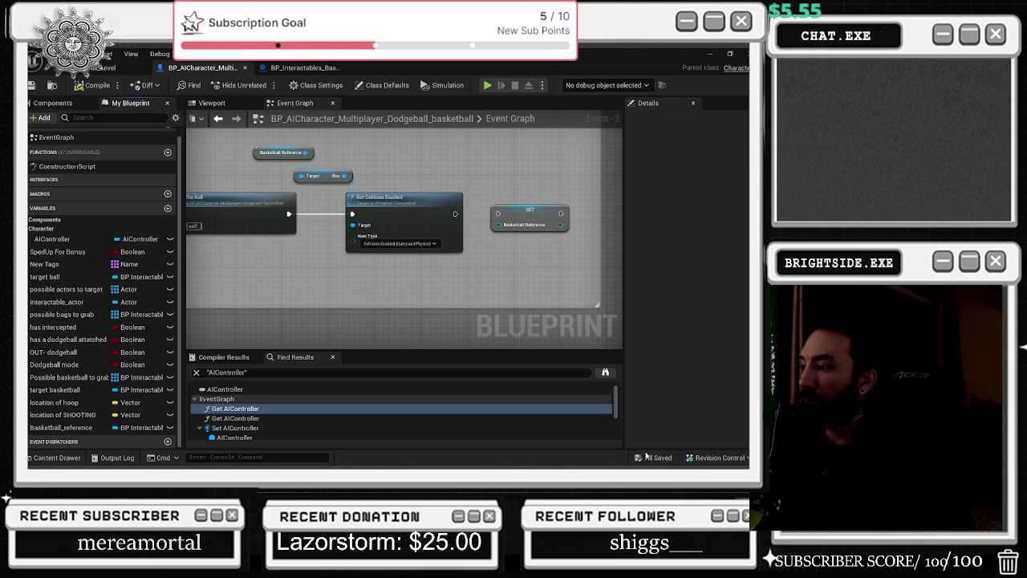
pyautogui.scroll(-4, 289, 120)
pyautogui.click(300, 68)
pyautogui.scroll(-2, 391, 265)
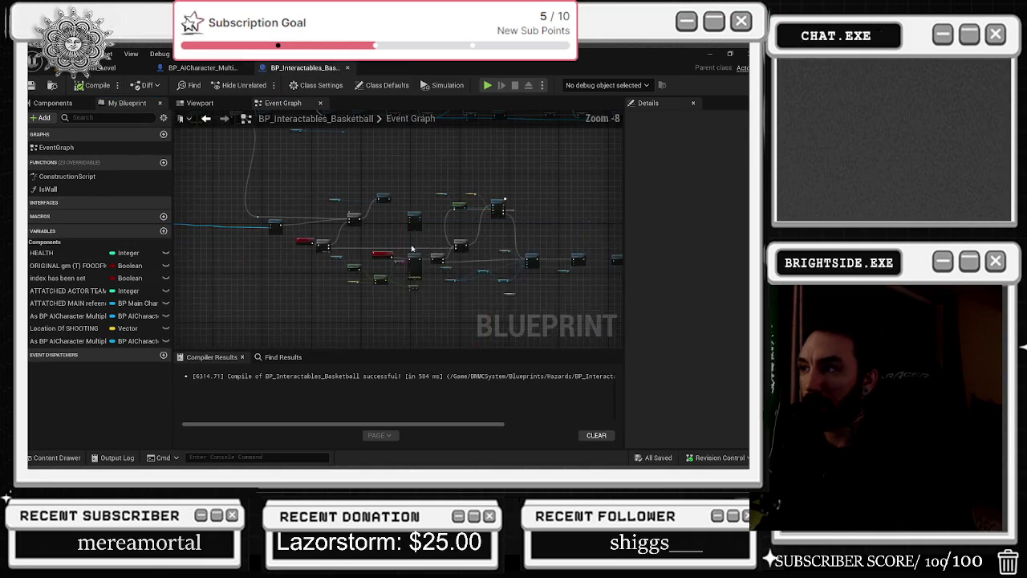
pyautogui.scroll(4, 392, 265)
pyautogui.scroll(-4, 401, 264)
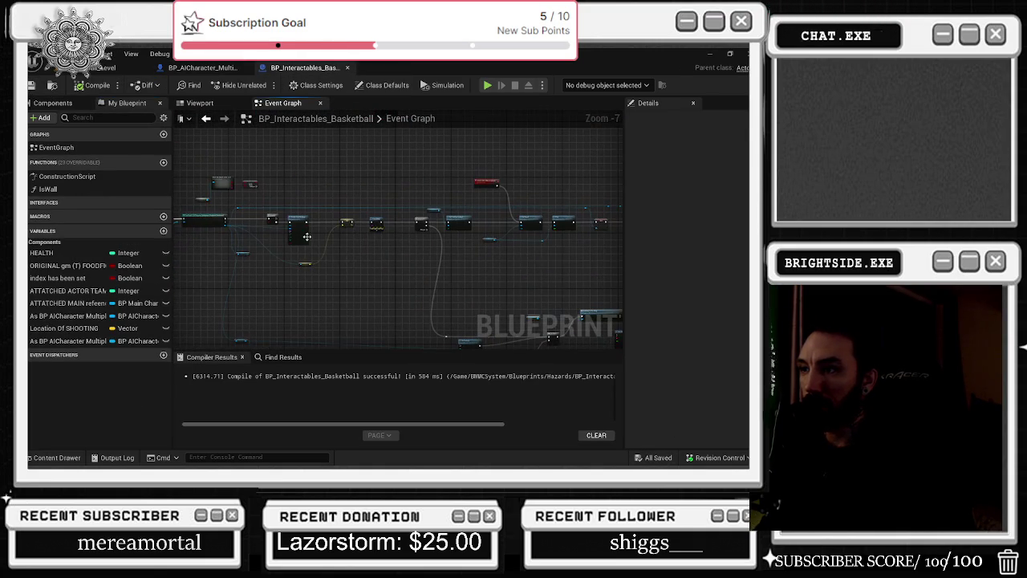
pyautogui.scroll(5, 295, 227)
pyautogui.scroll(1, 294, 227)
pyautogui.moveTo(241, 165)
pyautogui.mouseDown()
pyautogui.moveTo(411, 193)
pyautogui.moveTo(411, 328)
pyautogui.mouseUp()
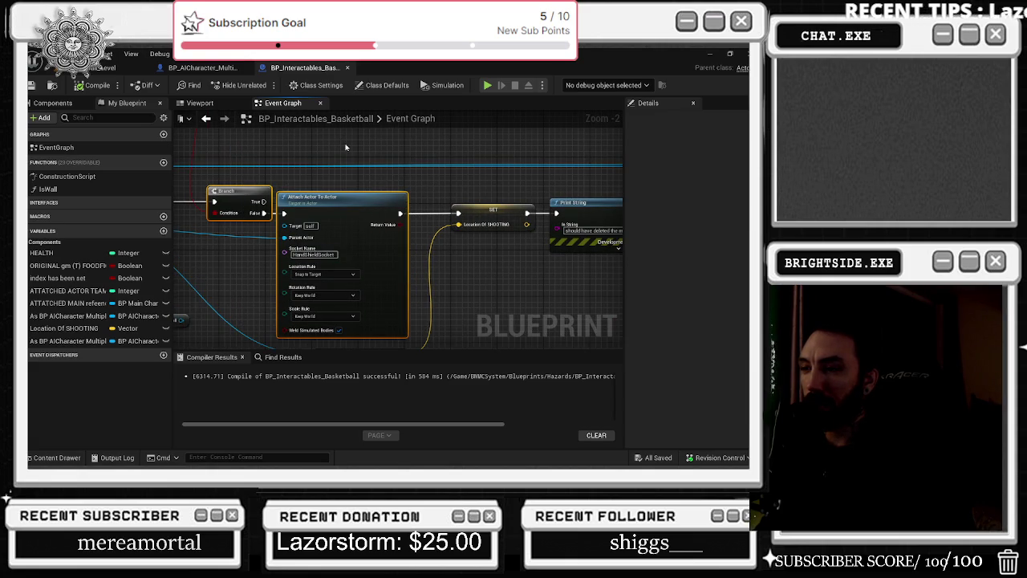
pyautogui.moveTo(330, 193); pyautogui.dragTo(507, 174)
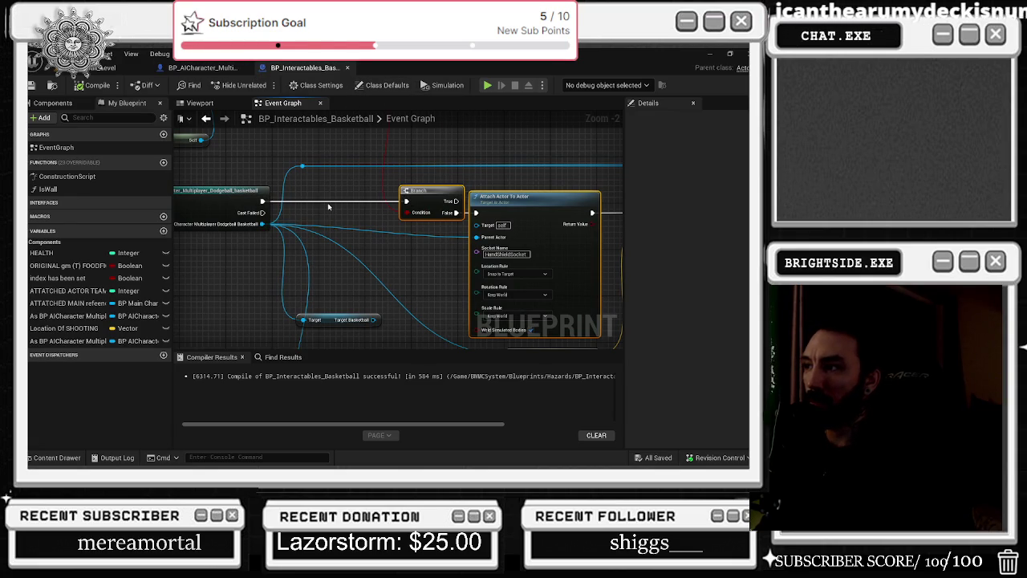
pyautogui.moveTo(329, 208); pyautogui.dragTo(380, 211)
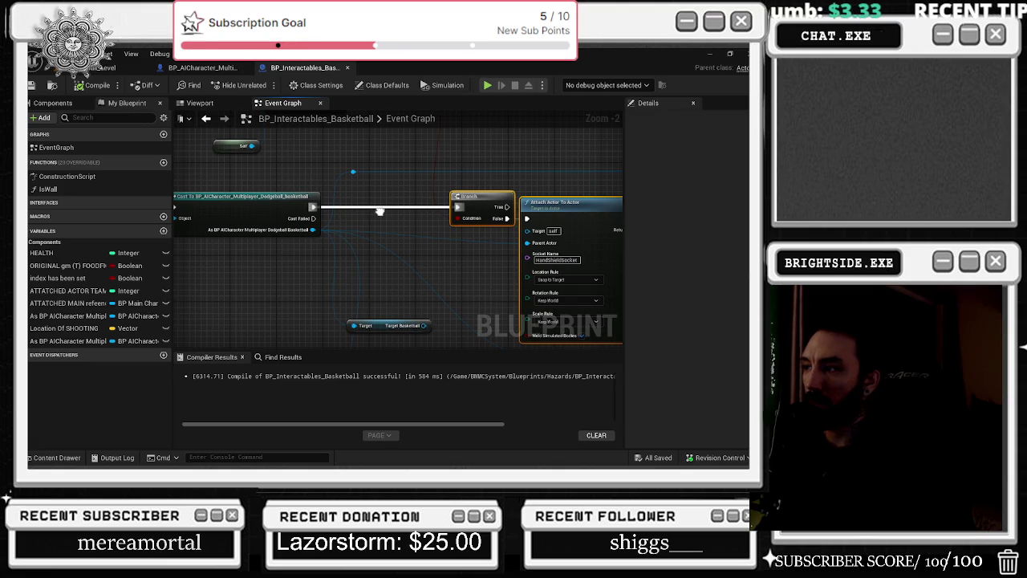
pyautogui.click(202, 68)
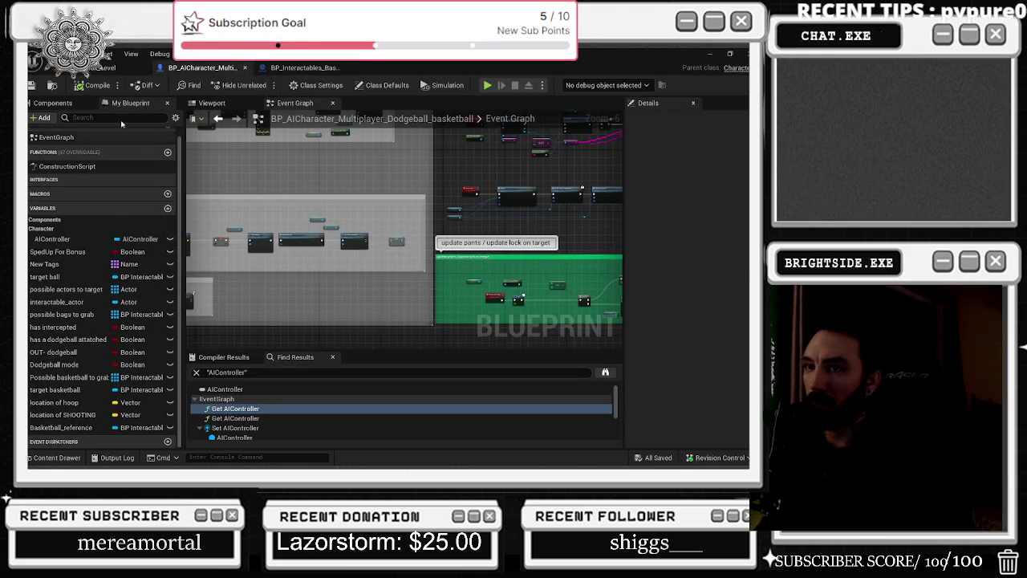
# Open the SK_BigGuy skeletal mesh used by the character's Mesh component and dock its editor
pyautogui.click(56, 103)
pyautogui.click(98, 213)
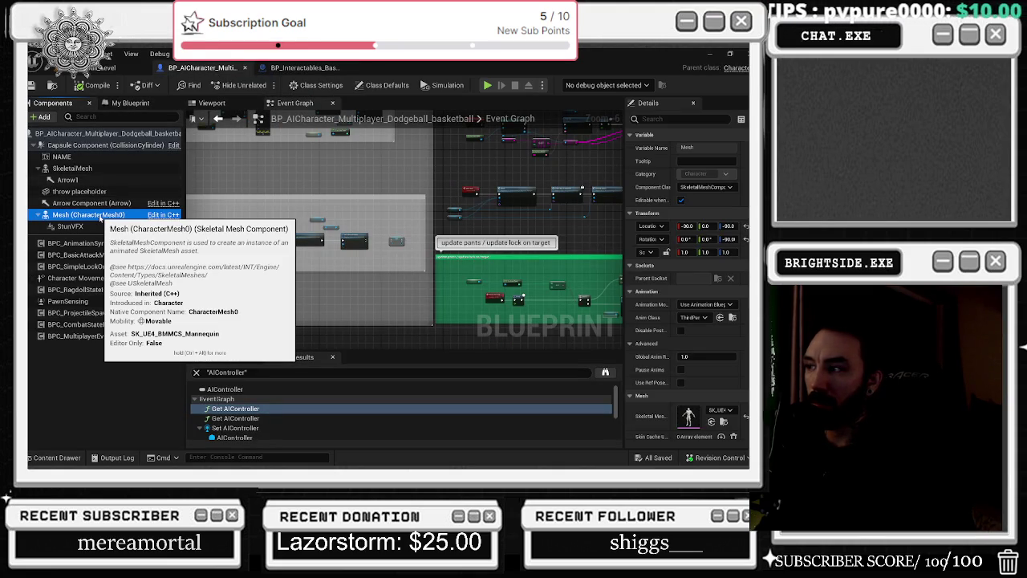
pyautogui.click(93, 168)
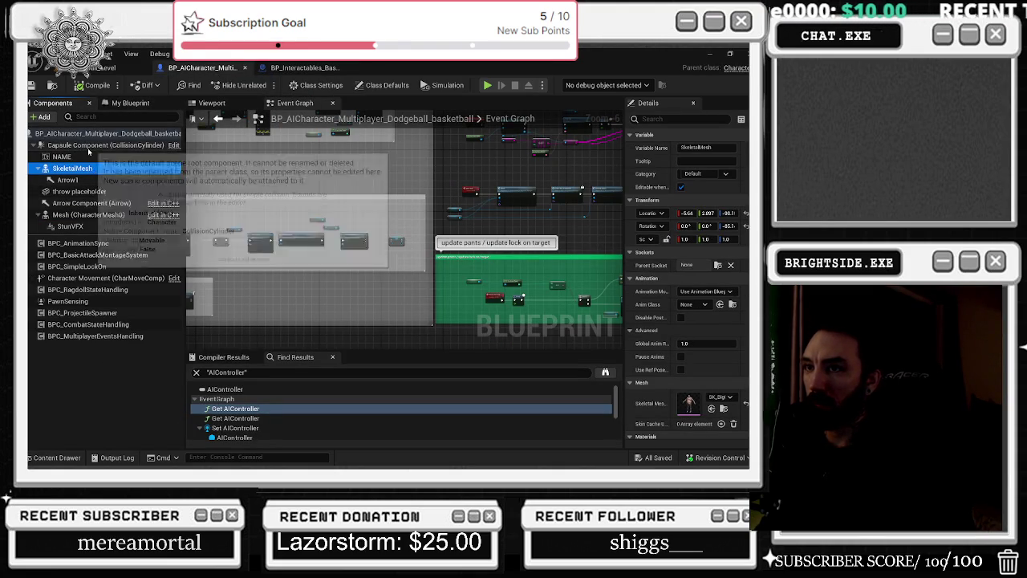
pyautogui.click(688, 401)
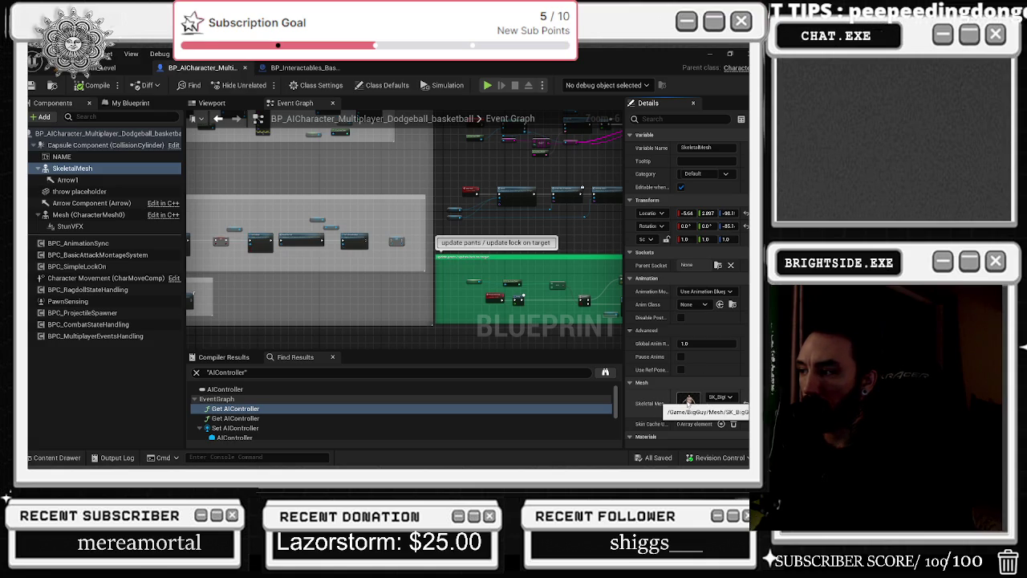
pyautogui.doubleClick(688, 399)
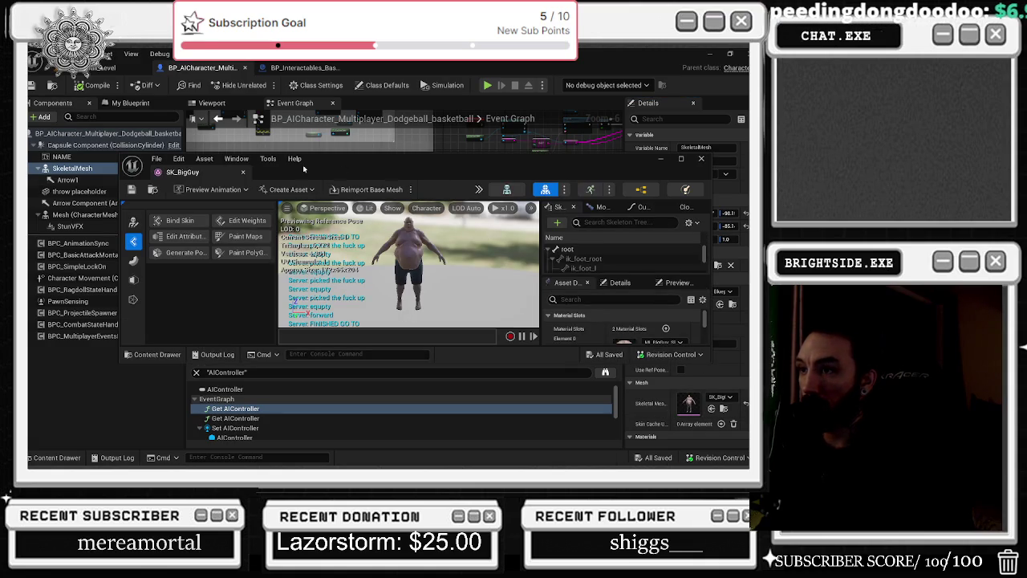
pyautogui.moveTo(230, 174); pyautogui.dragTo(289, 67)
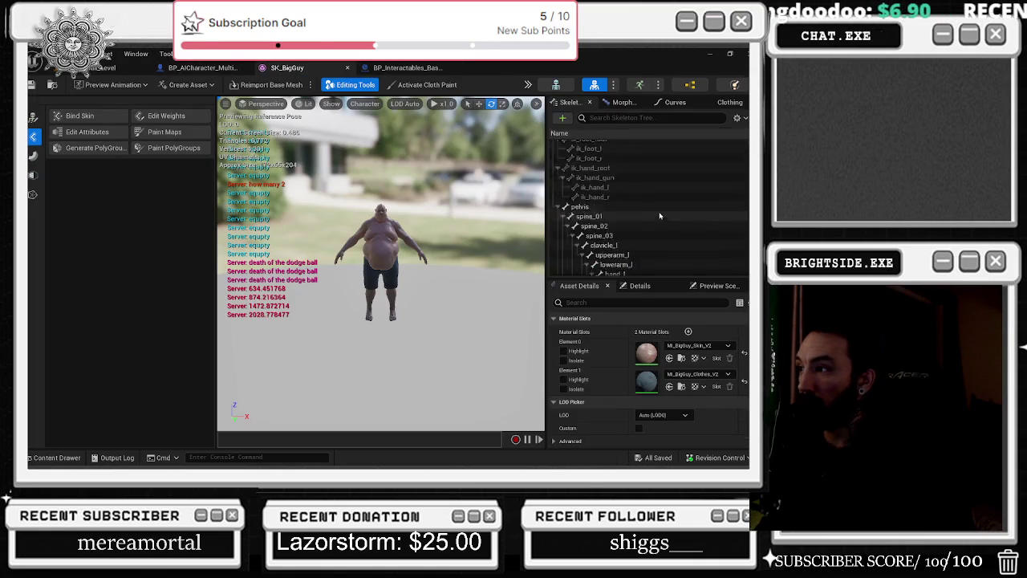
# Browse the SK_BigGuy skeleton tree's forearm, finger and thumb bones
pyautogui.scroll(-5, 657, 214)
pyautogui.scroll(1, 663, 217)
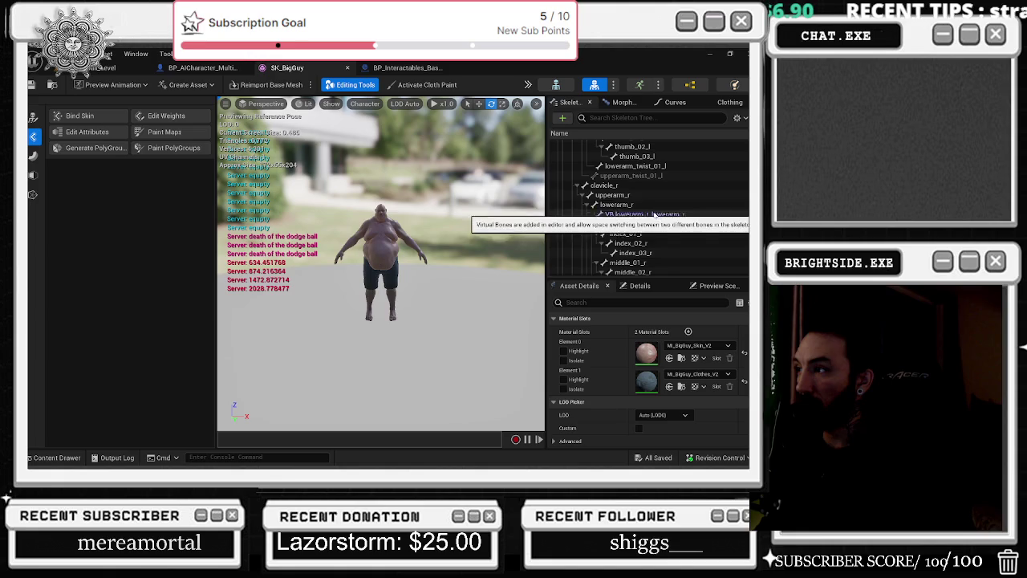
pyautogui.click(658, 214)
pyautogui.scroll(3, 658, 208)
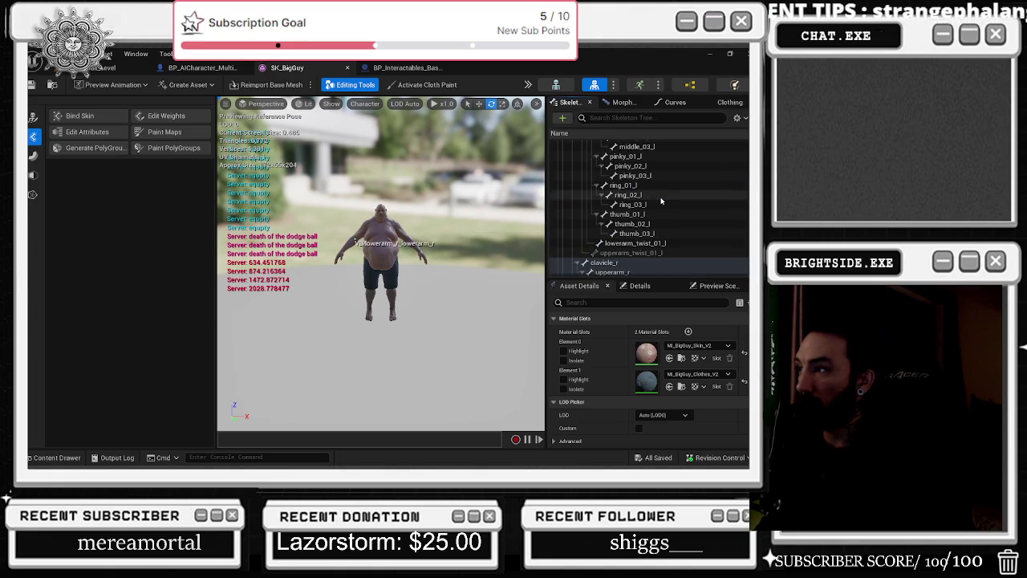
pyautogui.click(656, 205)
pyautogui.click(653, 215)
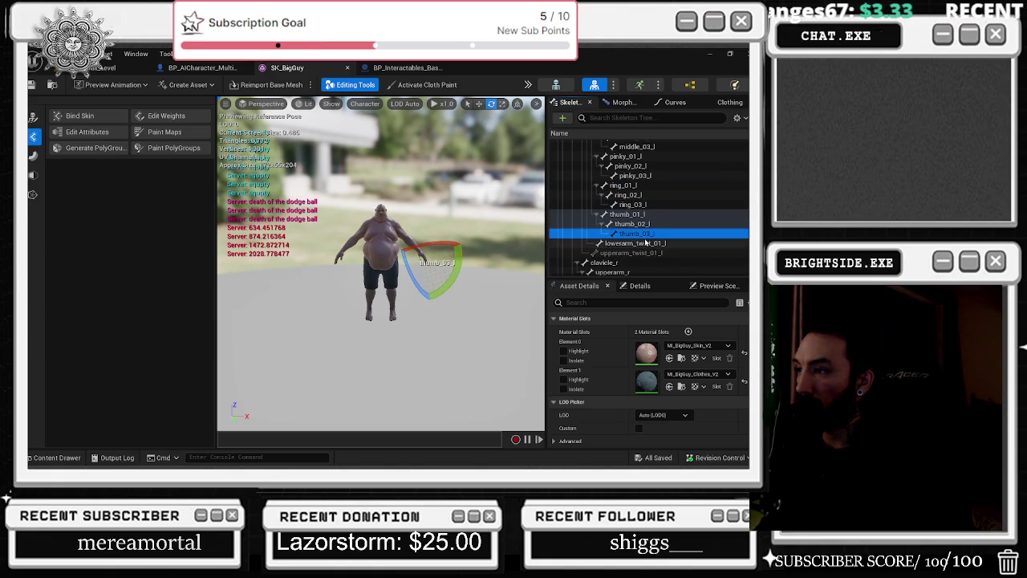
pyautogui.click(646, 242)
# Inspect the arm bones and select the left thumb tip bone thumb_03_l
pyautogui.scroll(-10, 646, 243)
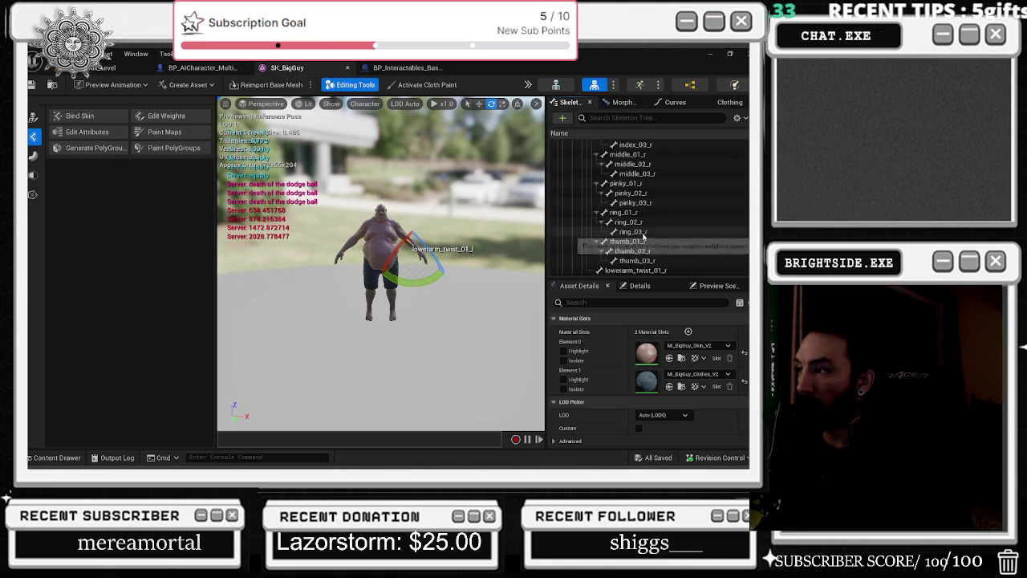
pyautogui.click(620, 163)
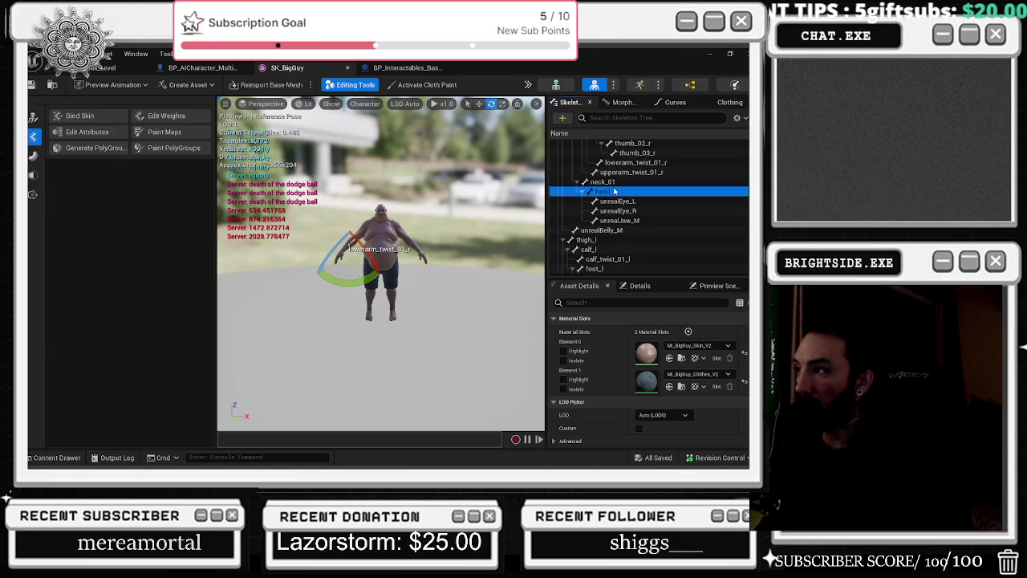
pyautogui.scroll(5, 649, 208)
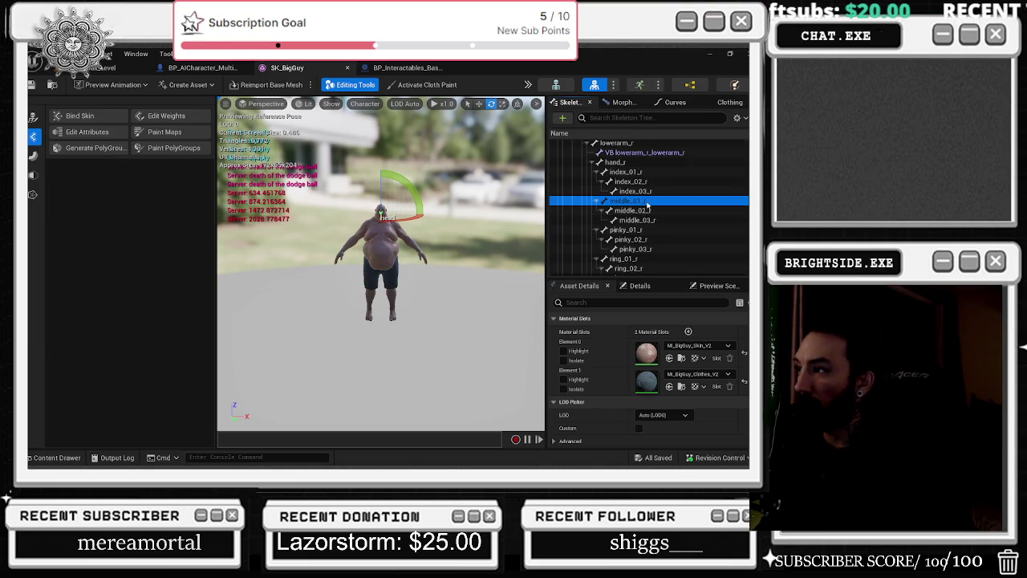
pyautogui.scroll(3, 649, 189)
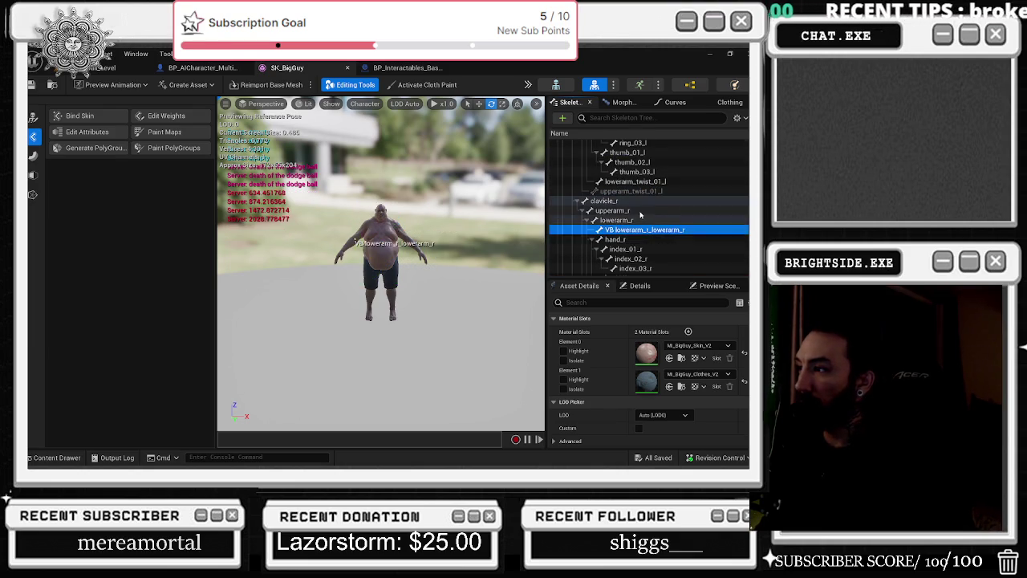
pyautogui.click(640, 209)
pyautogui.click(642, 201)
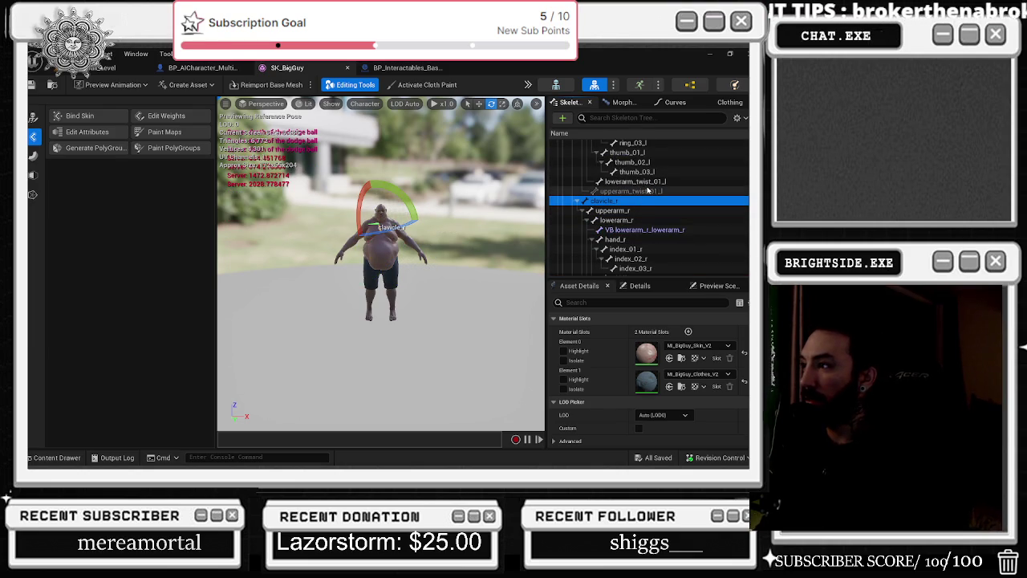
pyautogui.click(649, 191)
pyautogui.click(636, 172)
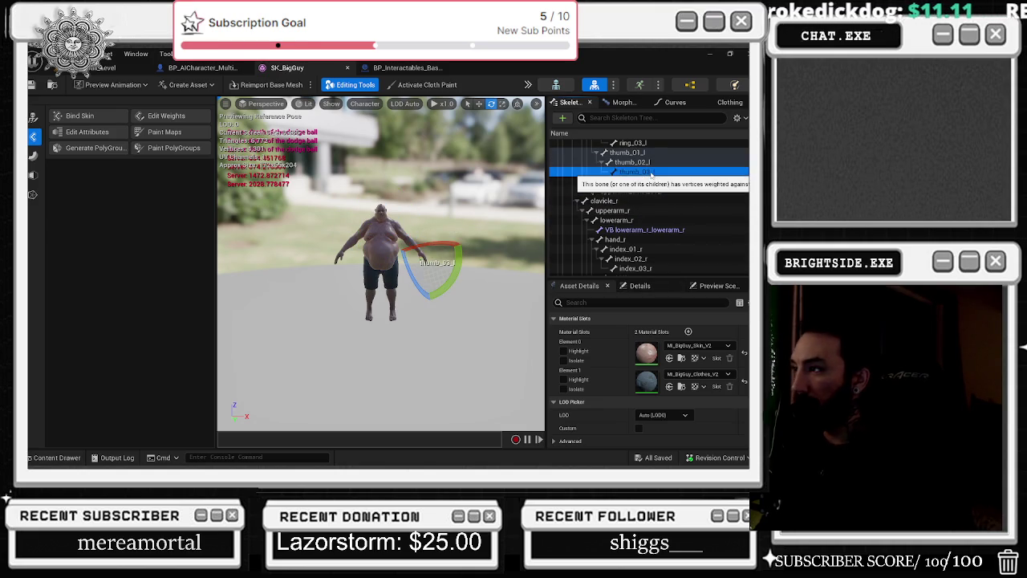
# Add a socket named basketball_hand to thumb_03_l, then return to BP_Interactables_Basketball
pyautogui.rightClick(598, 172)
pyautogui.click(633, 225)
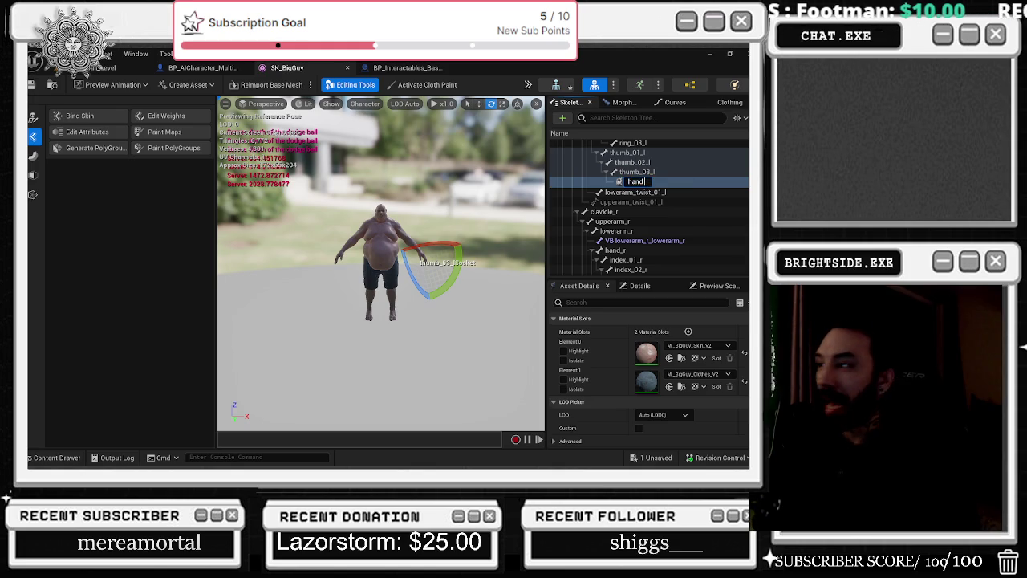
pyautogui.press('BackSpace')
pyautogui.press('BackSpace')
pyautogui.press('BackSpace')
pyautogui.write('basketball_')
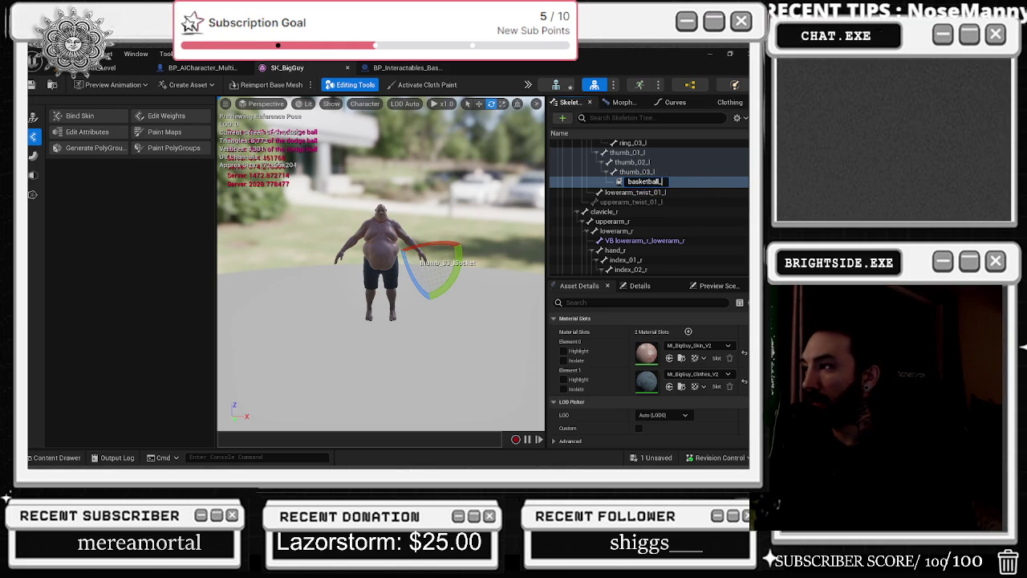
pyautogui.press('Return')
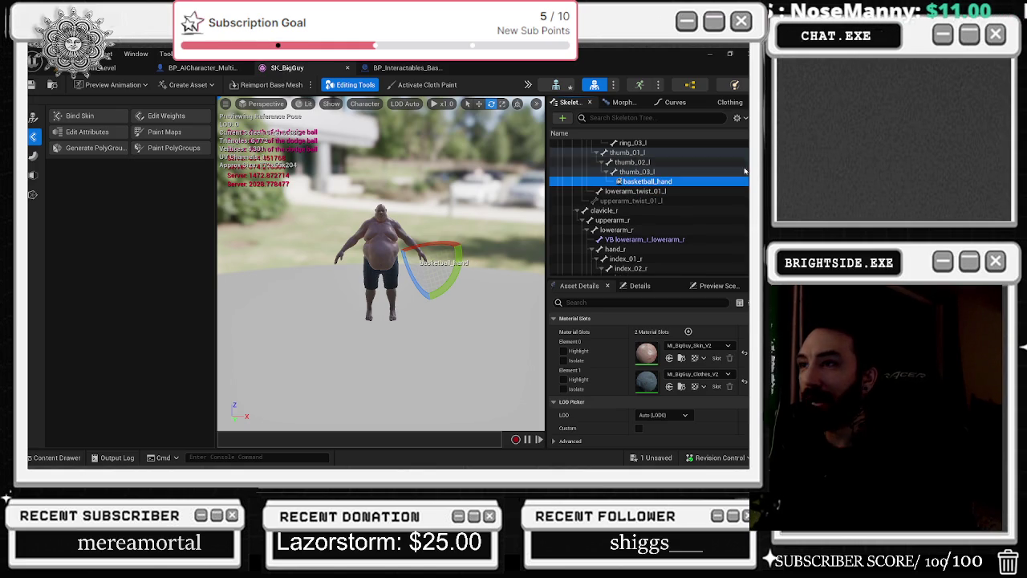
pyautogui.click(418, 69)
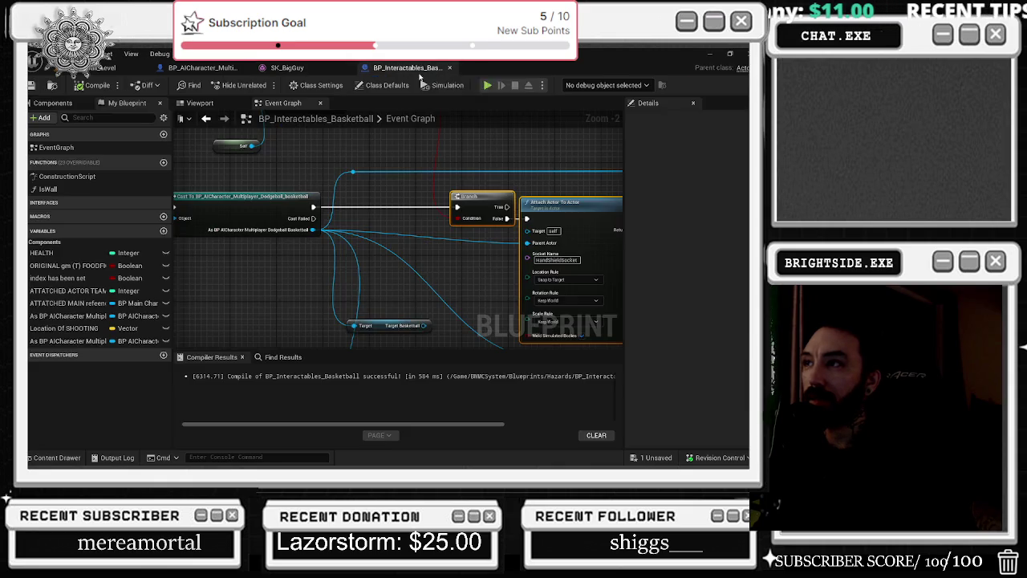
# Try adding a Get Skeletal Mesh Asset node from the cast's character output, then delete it
pyautogui.moveTo(308, 230); pyautogui.dragTo(332, 256)
pyautogui.write('get')
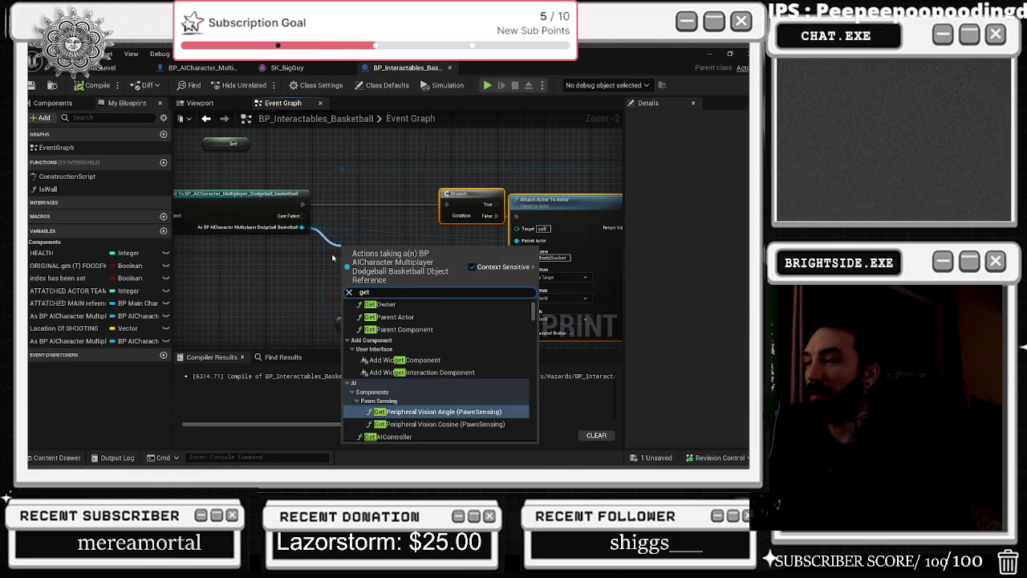
pyautogui.click(229, 67)
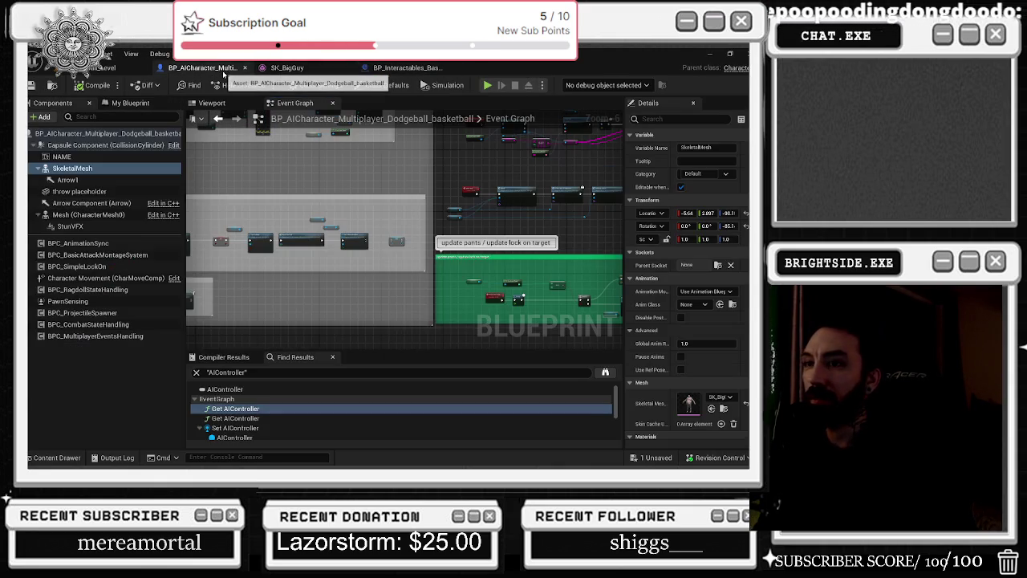
pyautogui.click(406, 68)
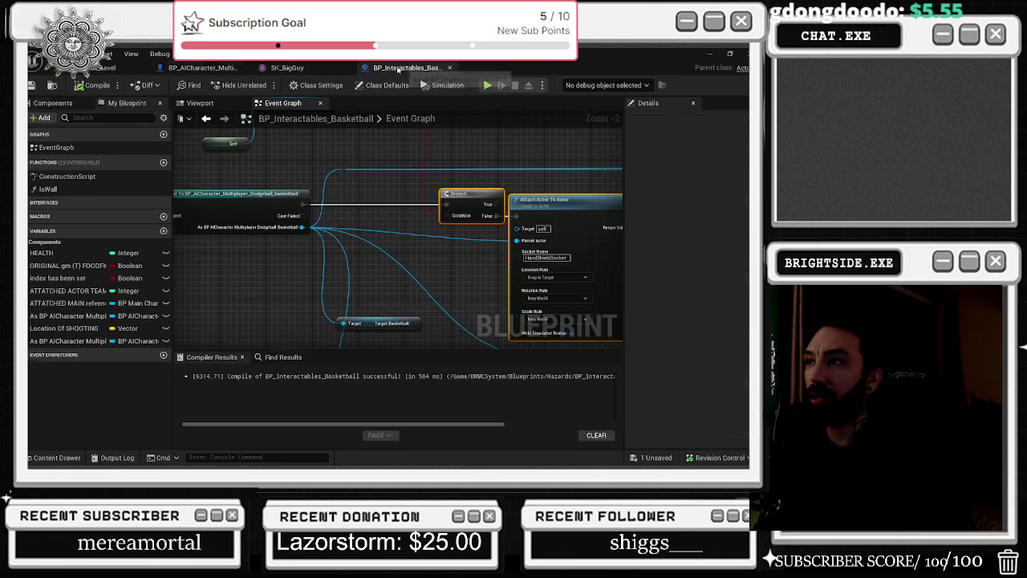
pyautogui.moveTo(302, 227); pyautogui.dragTo(337, 256)
pyautogui.write('get skele')
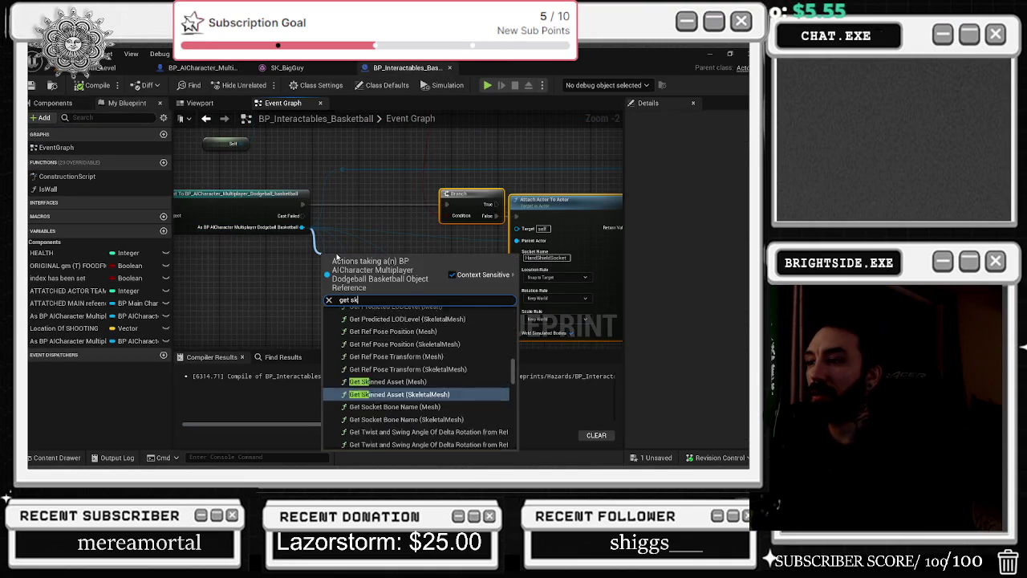
pyautogui.press('Return')
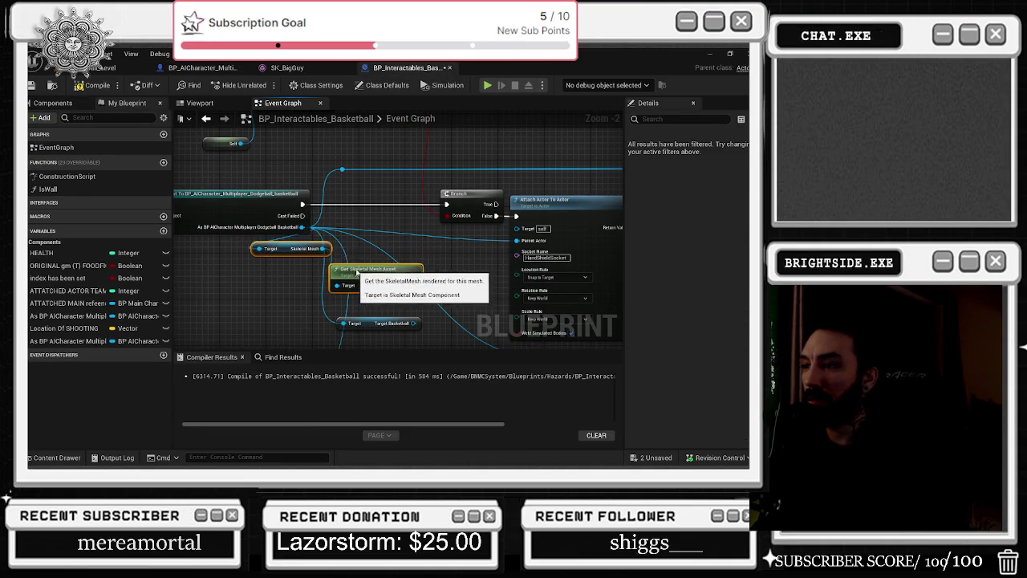
pyautogui.press('Delete')
pyautogui.moveTo(288, 248); pyautogui.dragTo(385, 255)
pyautogui.press('Delete')
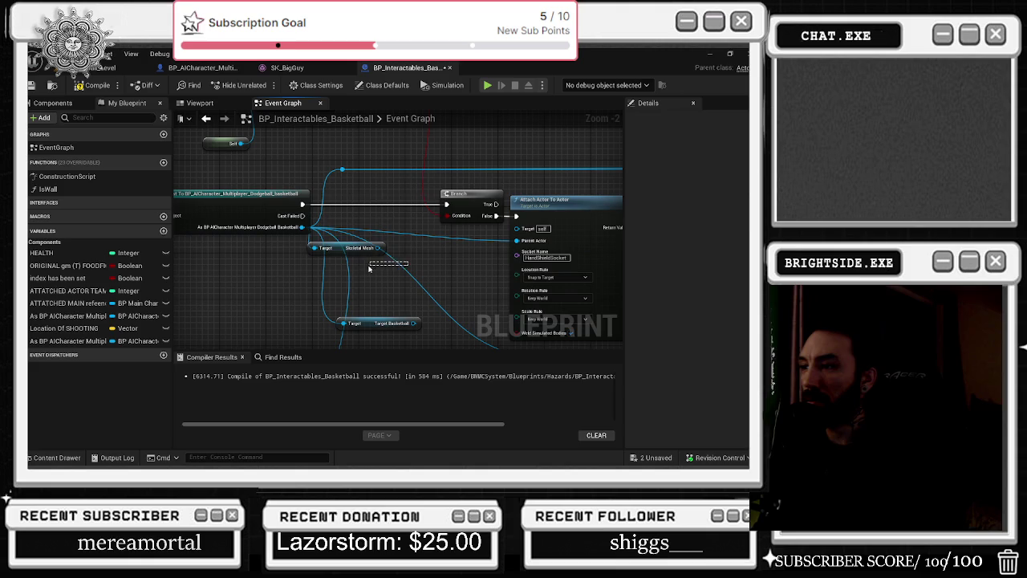
# Set the Attach Actor To Actor socket name to basketball_hand and compile the blueprint
pyautogui.click(545, 259)
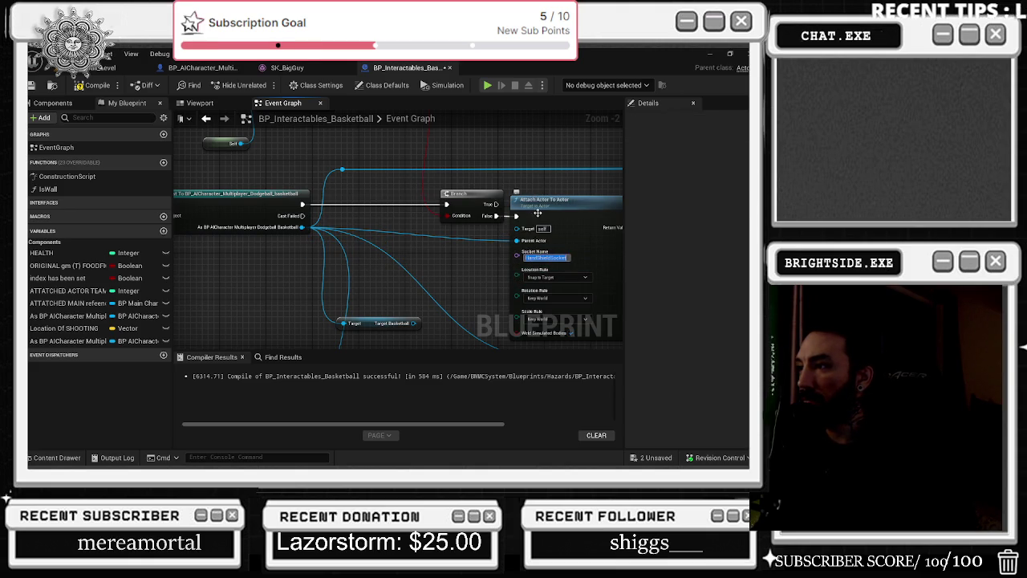
pyautogui.click(516, 191)
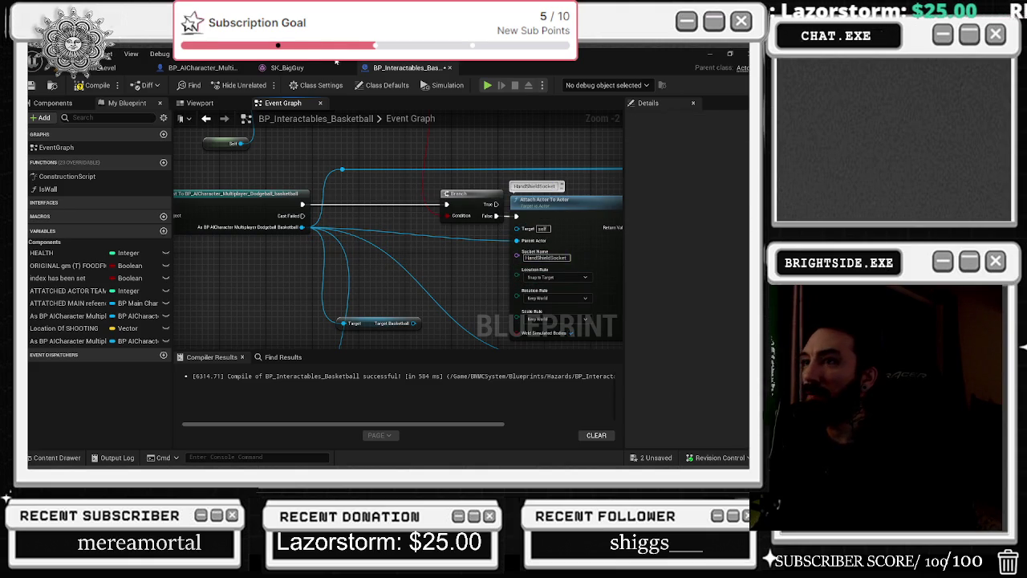
pyautogui.click(286, 68)
pyautogui.rightClick(640, 183)
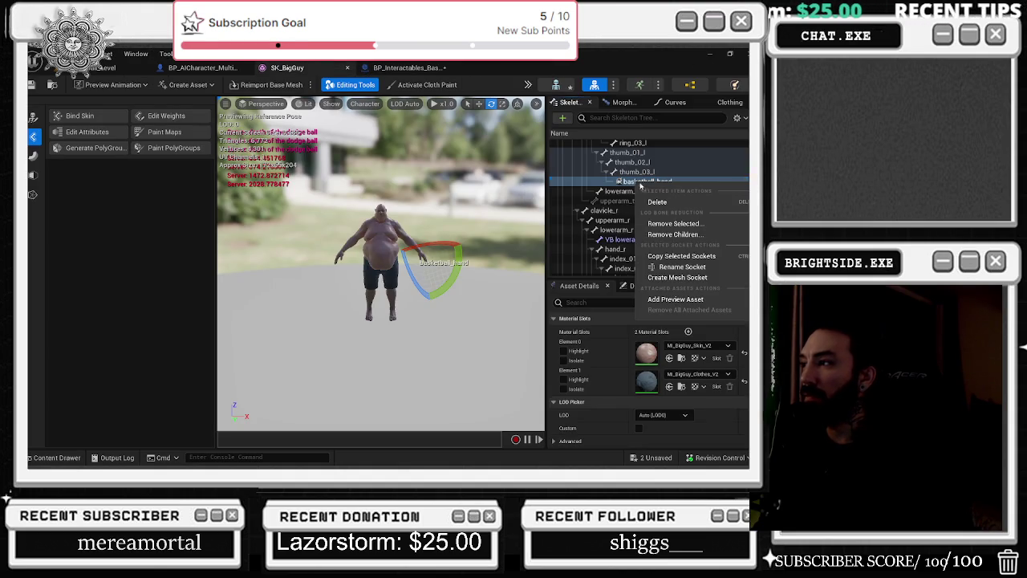
pyautogui.click(642, 224)
pyautogui.press('Return')
pyautogui.click(393, 68)
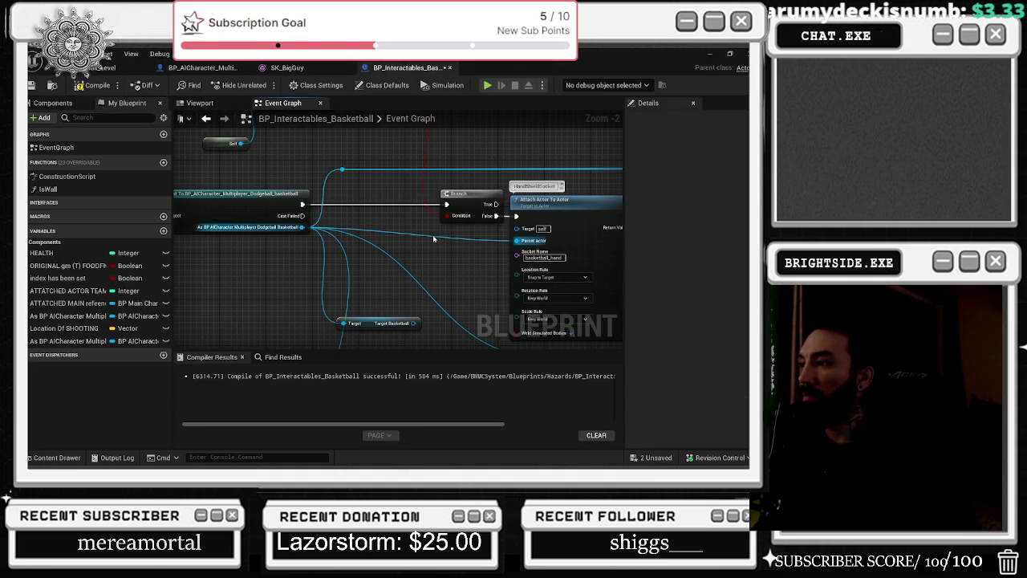
pyautogui.click(92, 85)
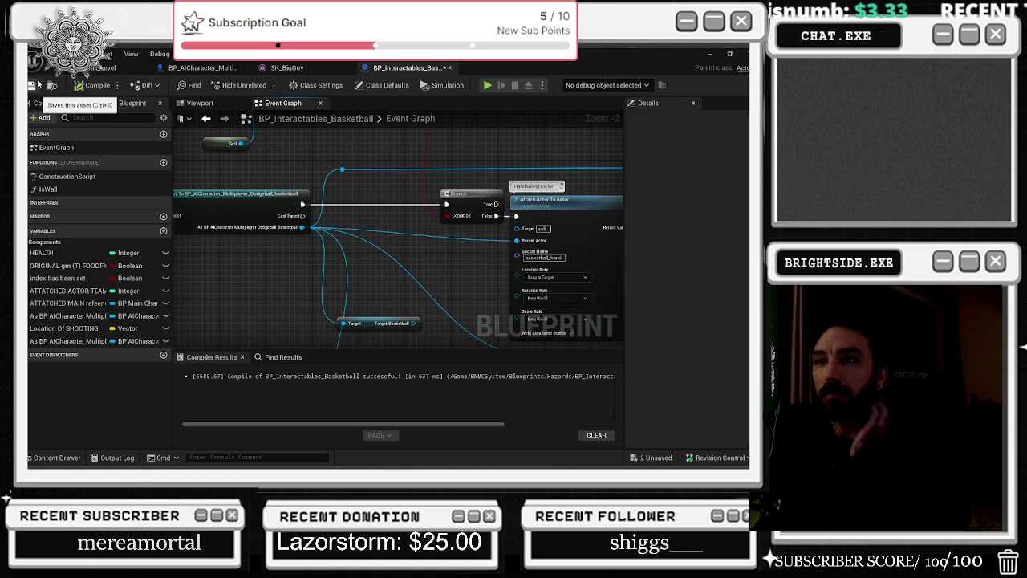
pyautogui.click(103, 67)
# Save all changed assets and run Play In Editor in Badaboom_Pizza_sim, moving the character
pyautogui.hotkey('ctrl', 's')
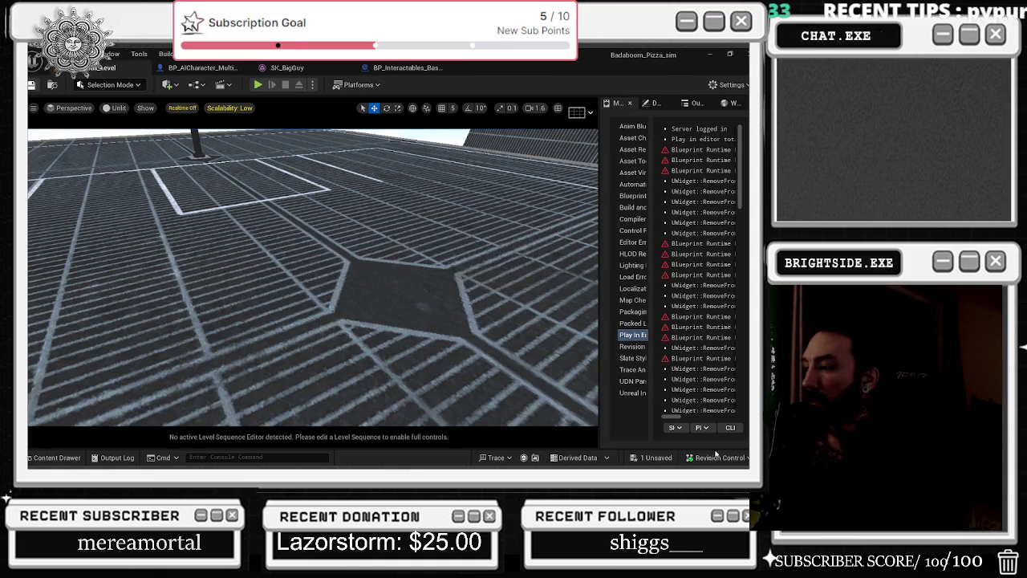
pyautogui.hotkey('ctrl', 'shift', 's')
pyautogui.click(453, 365)
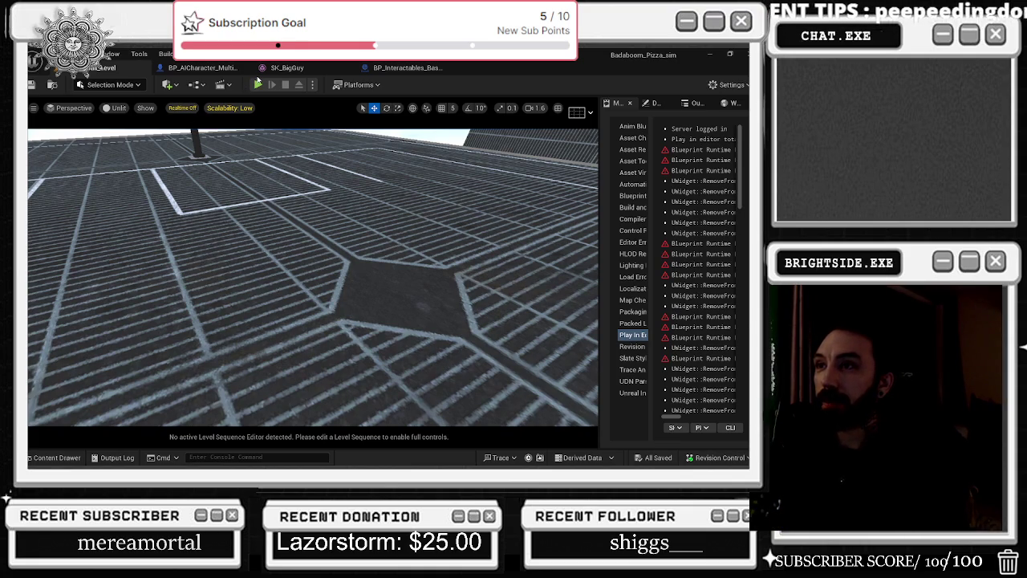
pyautogui.click(263, 85)
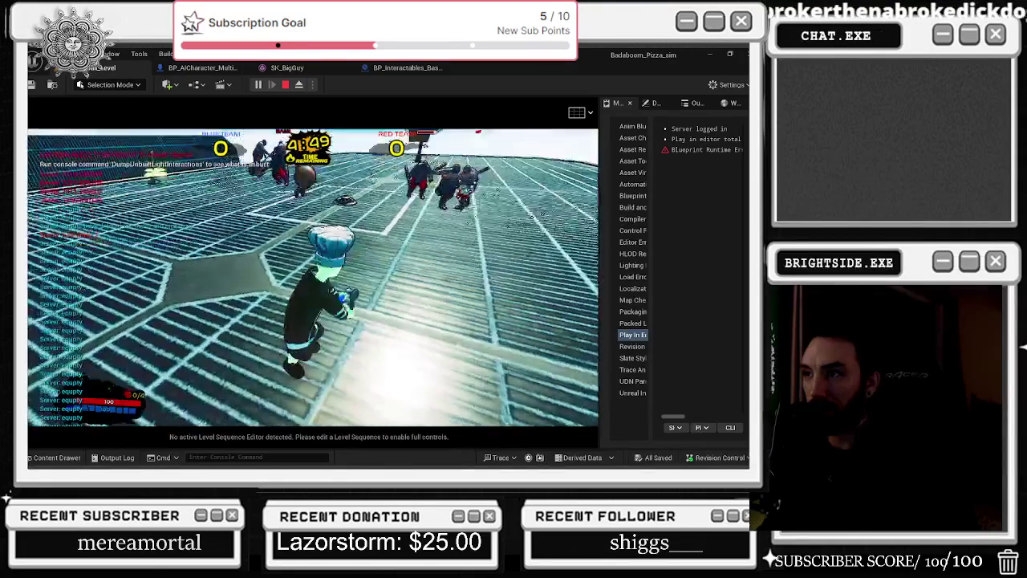
pyautogui.press('w')
pyautogui.press('w')
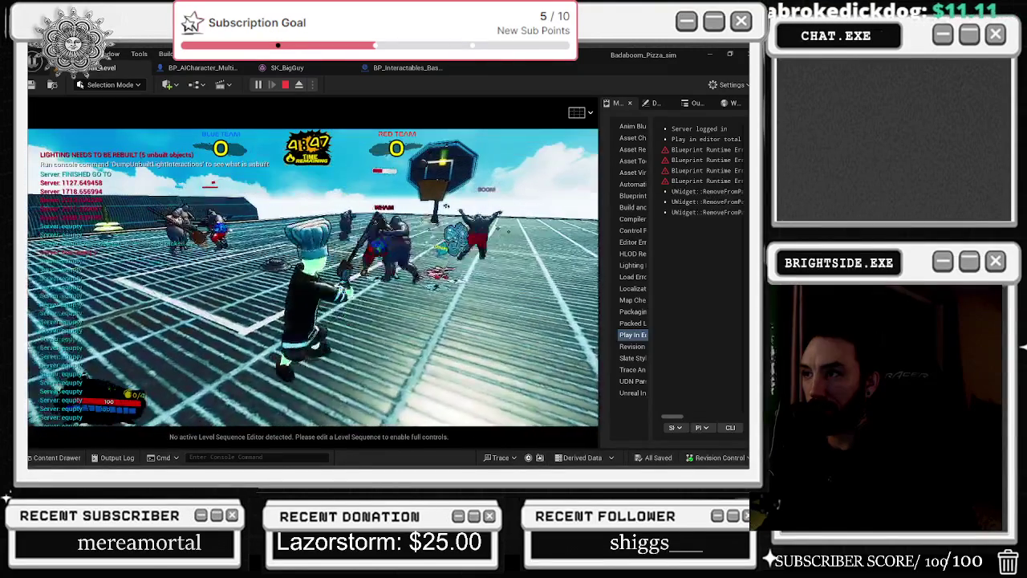